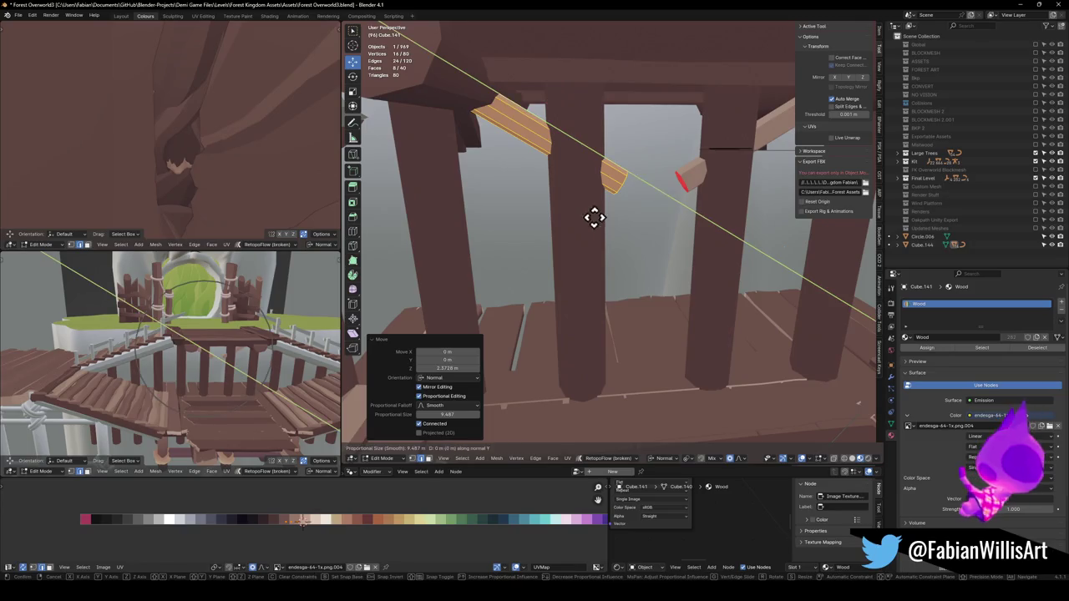
# Reveal the hidden railing faces and move one cross-beam arm down along Z
pyautogui.press('Escape')
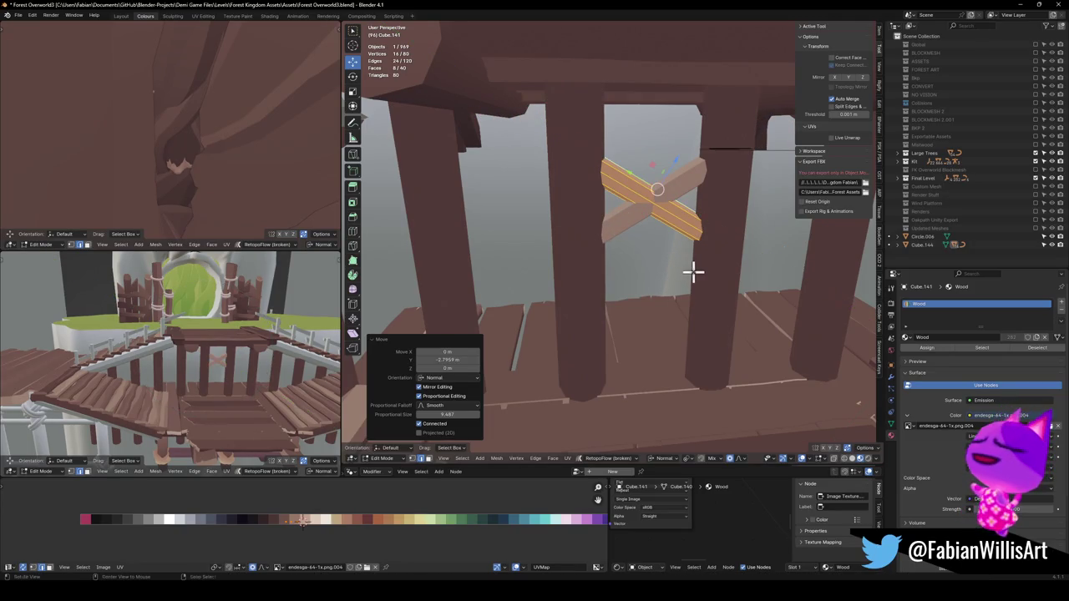
pyautogui.hotkey('alt', 'h')
pyautogui.hotkey('alt', 'a')
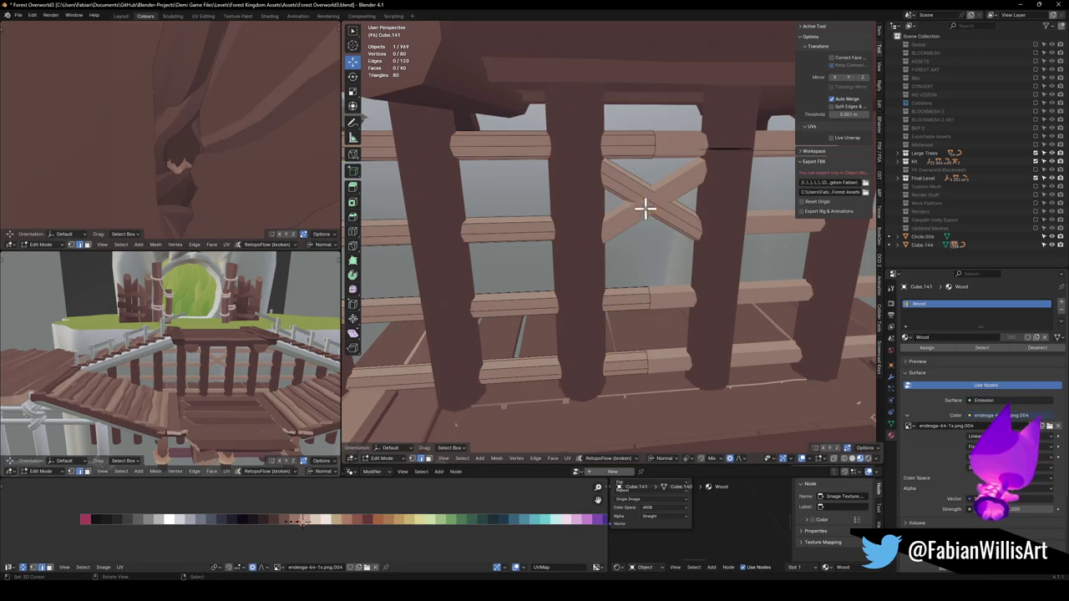
pyautogui.press('l')
pyautogui.press('g')
pyautogui.press('z')
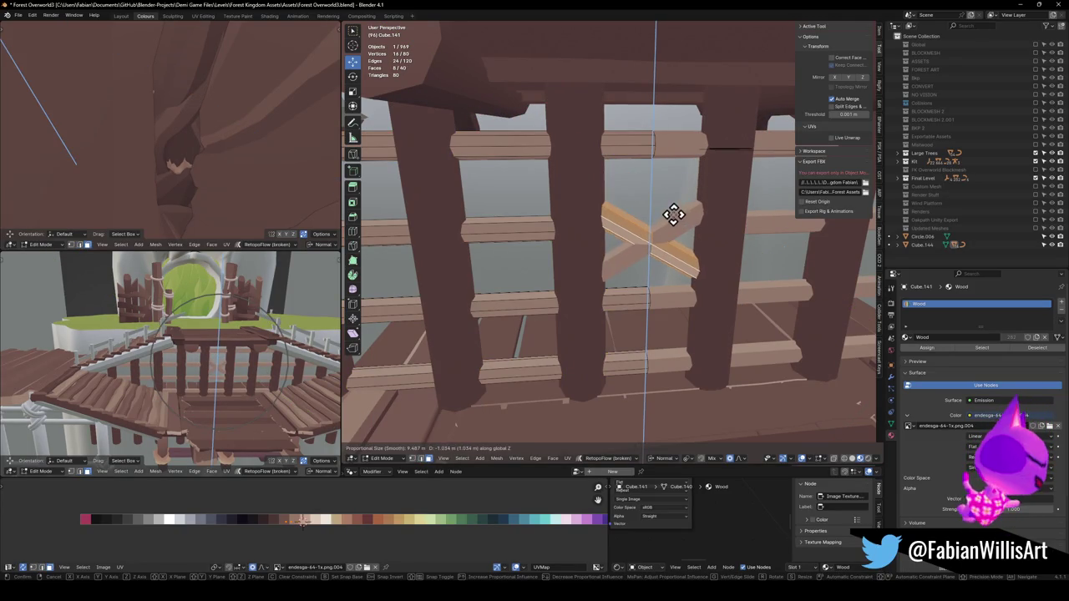
pyautogui.click(651, 241)
pyautogui.press('KP_Decimal')
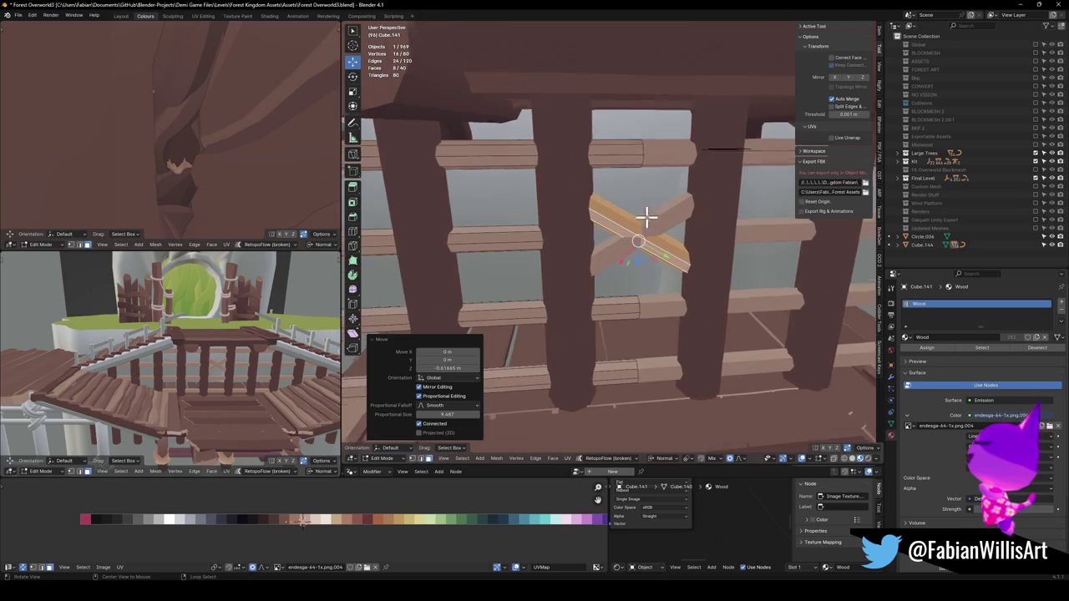
# Rotate the cross-beam arm around its own X axis, then return to Object Mode
pyautogui.hotkey('alt', 'a')
pyautogui.press('l')
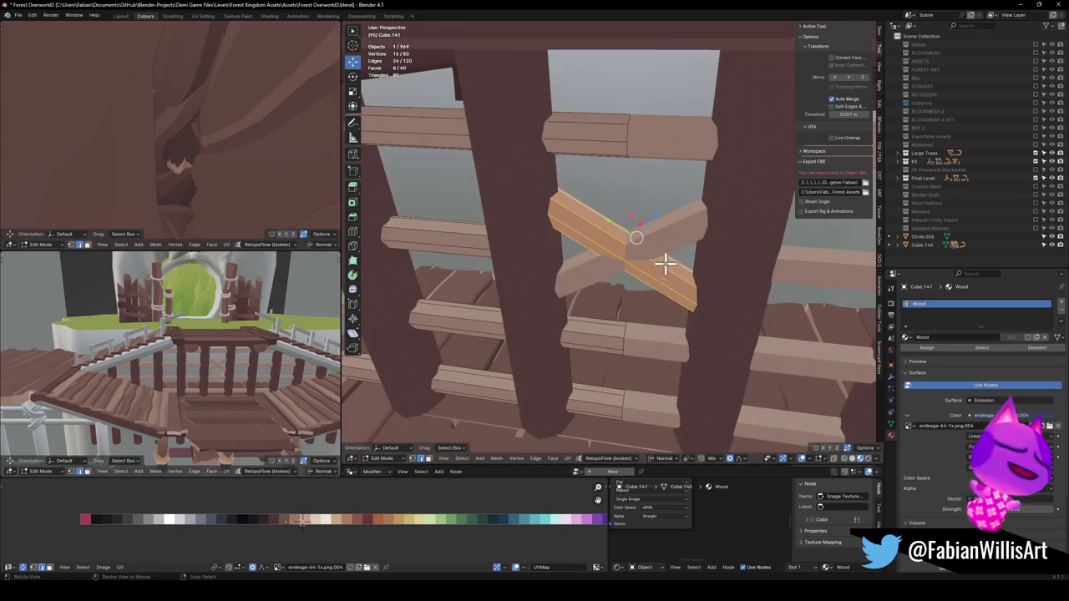
pyautogui.press('r')
pyautogui.press('x')
pyautogui.press('x')
pyautogui.click(687, 236)
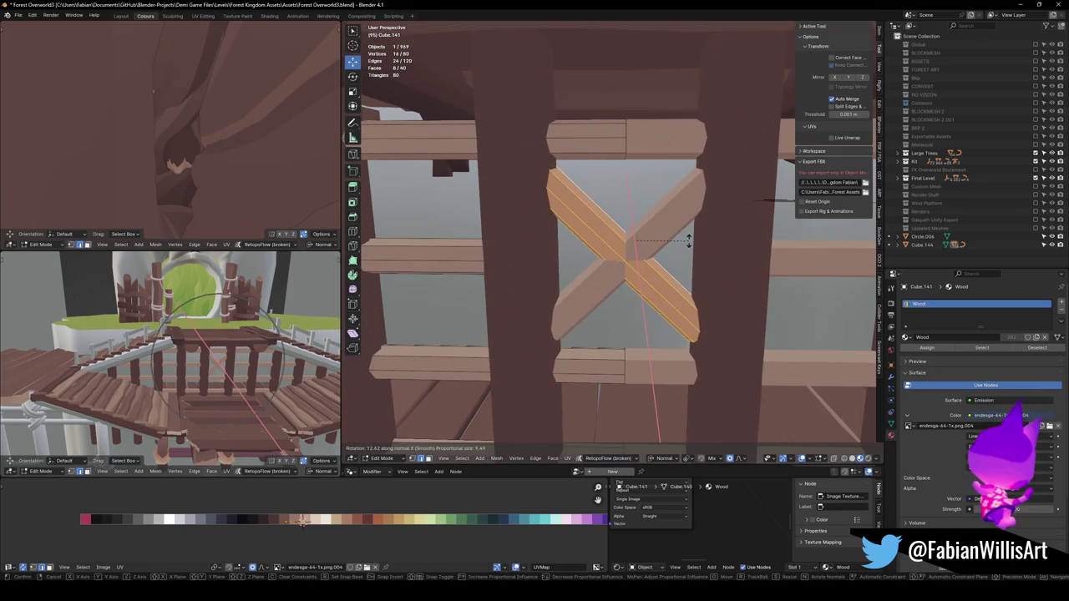
pyautogui.scroll(-3, 661, 258)
pyautogui.press('Tab')
pyautogui.scroll(-3, 652, 263)
pyautogui.hotkey('alt', 'a')
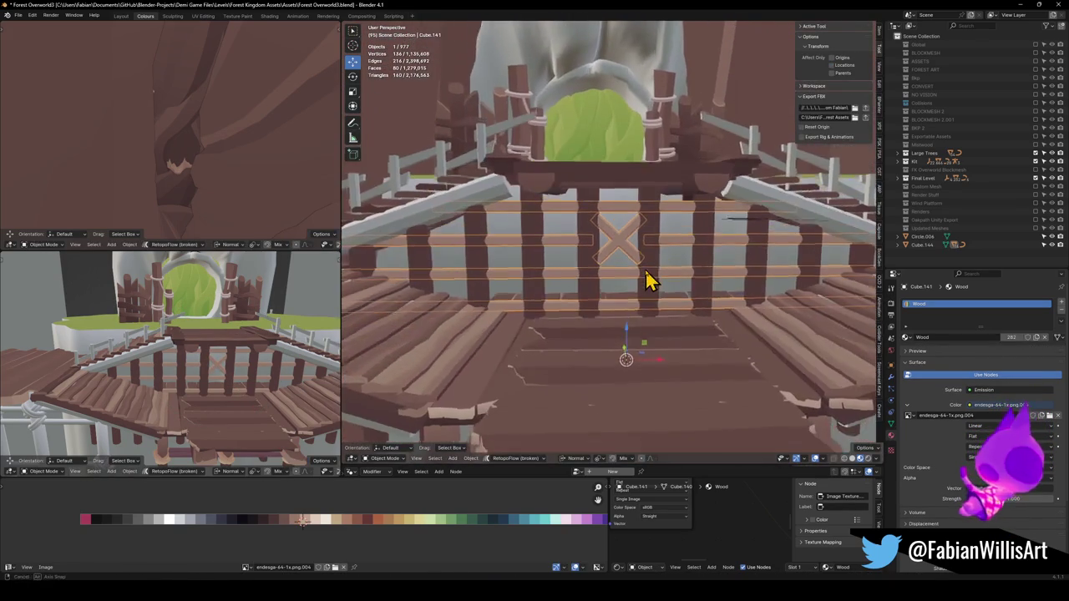
# Orbit to a near-front view of the landing and save the file
pyautogui.scroll(3, 657, 279)
pyautogui.scroll(-6, 634, 273)
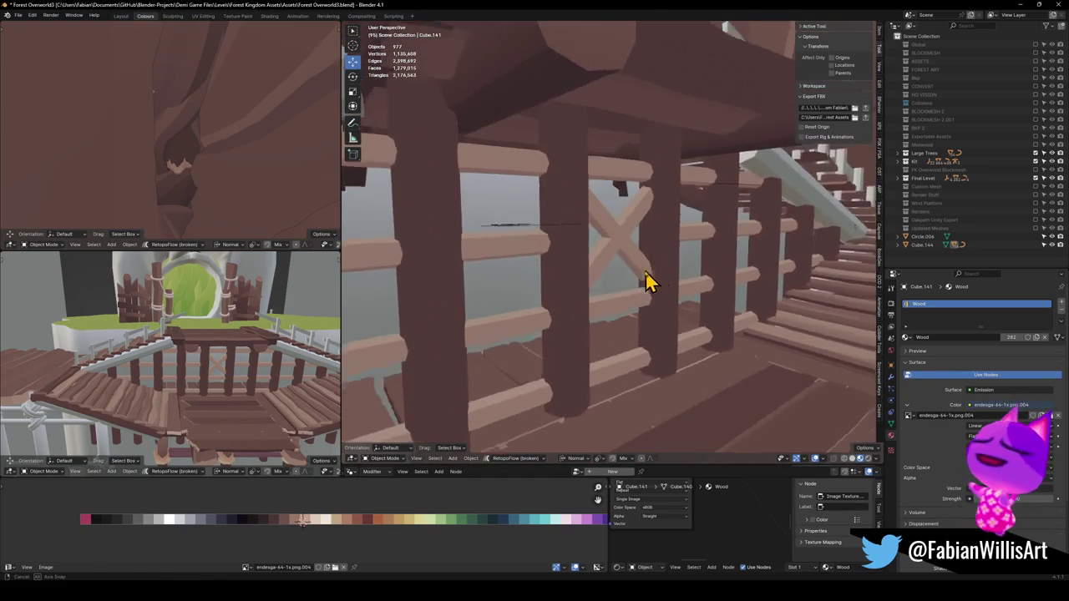
pyautogui.moveTo(597, 332)
pyautogui.mouseDown()
pyautogui.moveTo(607, 294)
pyautogui.moveTo(571, 295)
pyautogui.moveTo(606, 289)
pyautogui.moveTo(606, 276)
pyautogui.moveTo(610, 289)
pyautogui.moveTo(644, 295)
pyautogui.moveTo(580, 306)
pyautogui.moveTo(651, 306)
pyautogui.moveTo(537, 334)
pyautogui.mouseUp()
pyautogui.hotkey('ctrl', 's')
# Link the landing's Wood material onto the stair rails via Quick Favorites
pyautogui.click(549, 330)
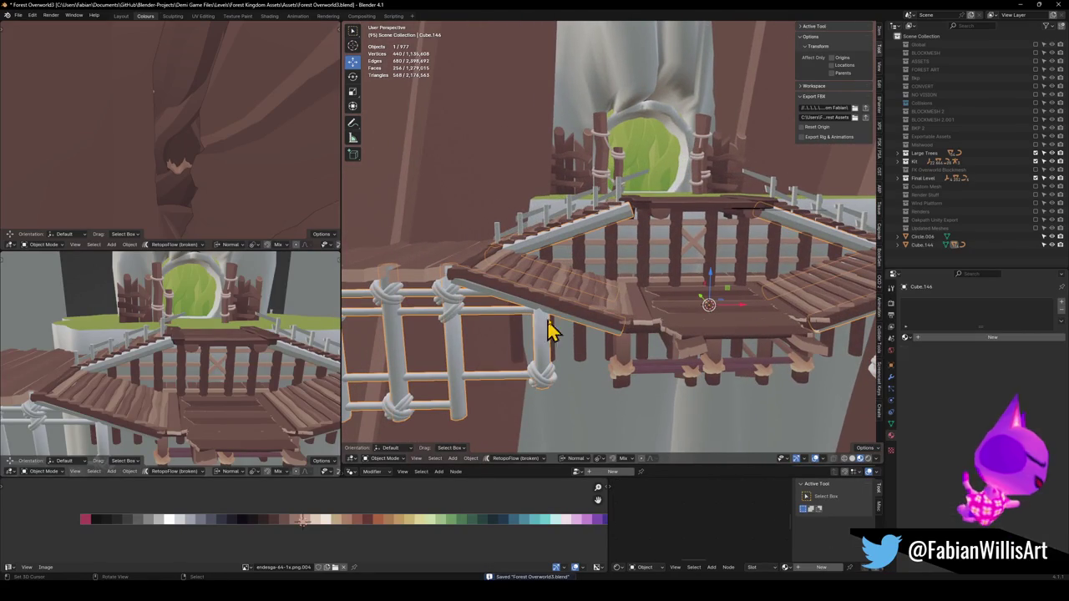
pyautogui.keyDown('shift'); pyautogui.click(611, 264); pyautogui.keyUp('shift')
pyautogui.press('q')
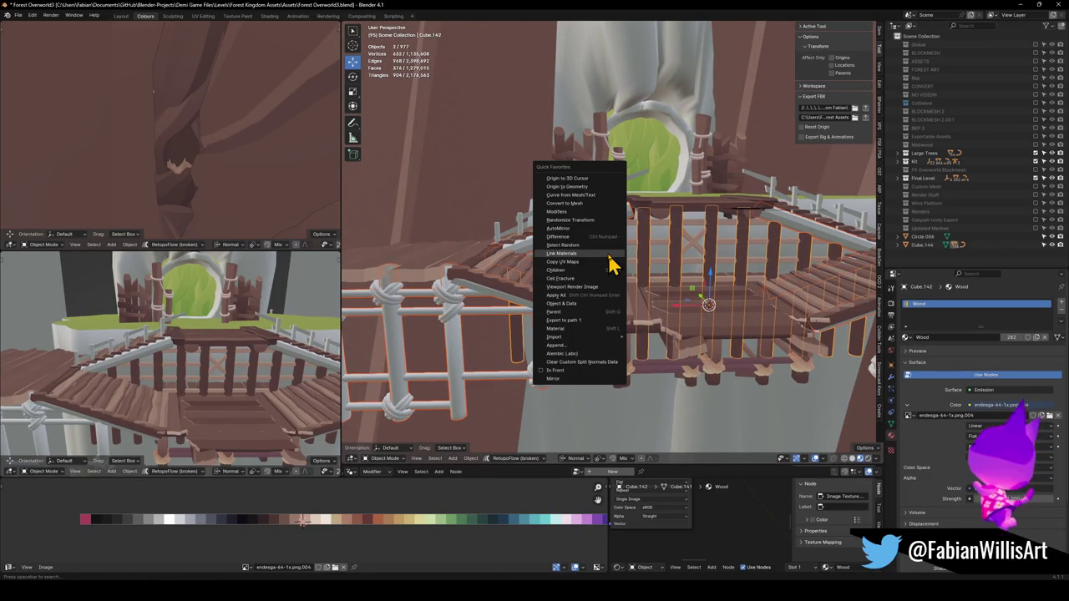
pyautogui.click(610, 254)
pyautogui.moveTo(610, 259); pyautogui.dragTo(639, 267)
pyautogui.click(708, 334)
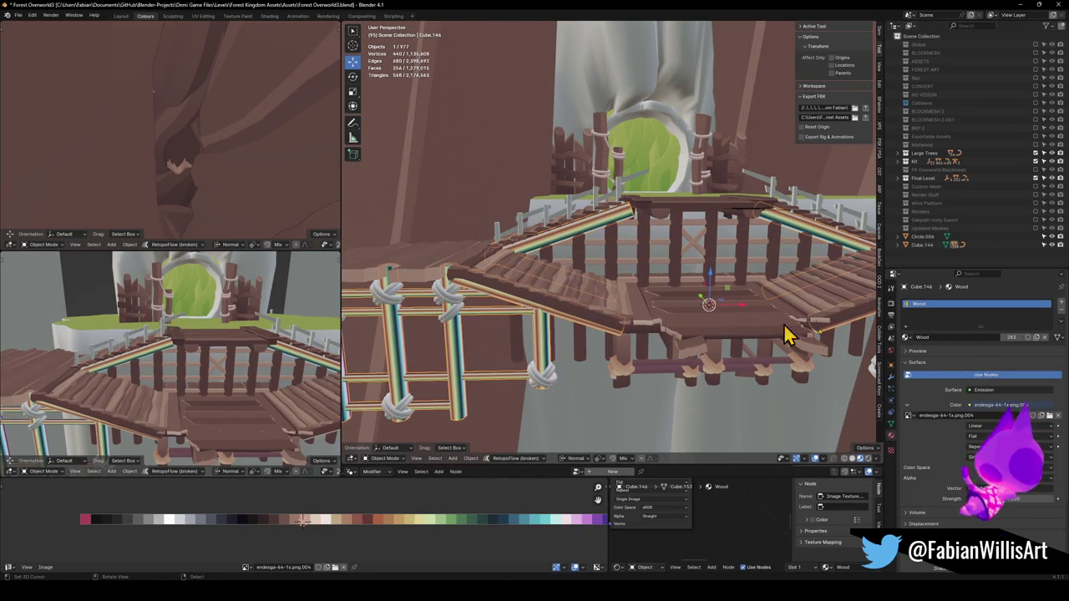
# Collapse all the rail frame's UVs to a point and slide them onto the dark brown swatch
pyautogui.press('Tab')
pyautogui.press('a')
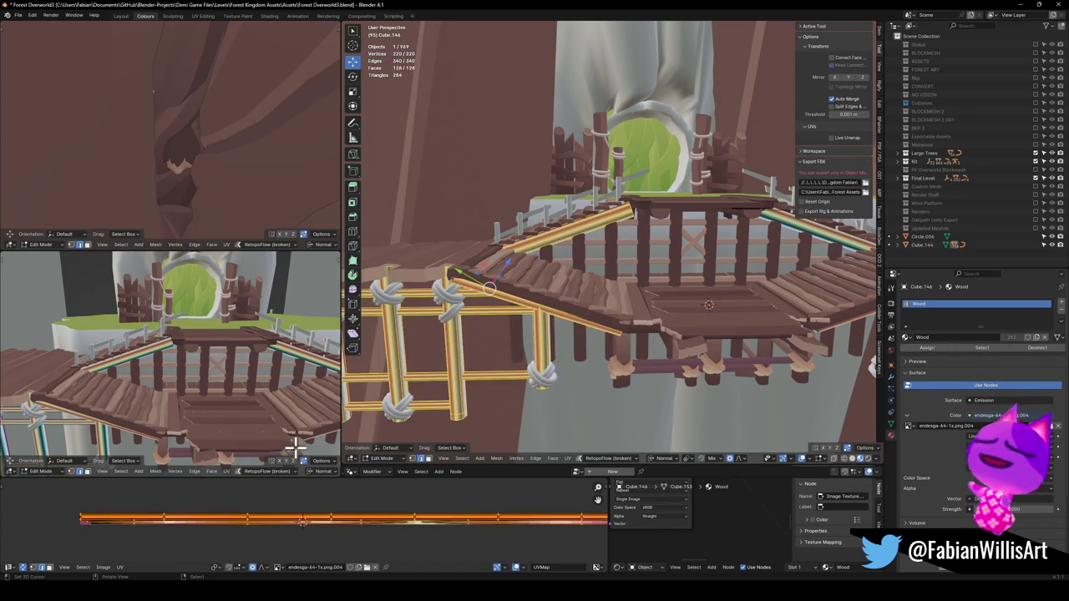
pyautogui.press('s')
pyautogui.press('0')
pyautogui.press('Return')
pyautogui.press('g')
pyautogui.press('x')
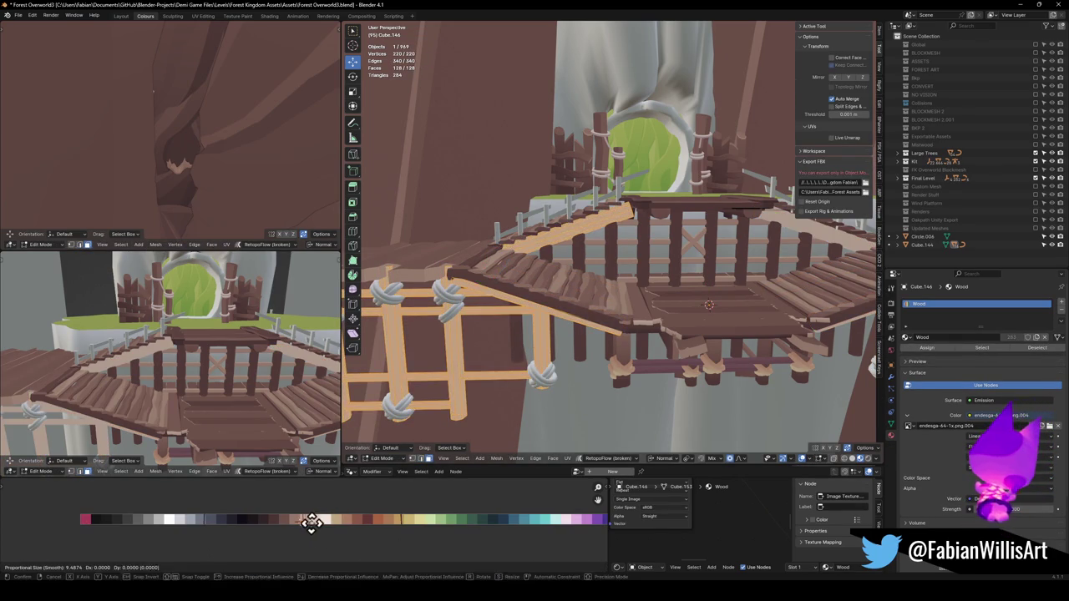
pyautogui.moveTo(125, 499)
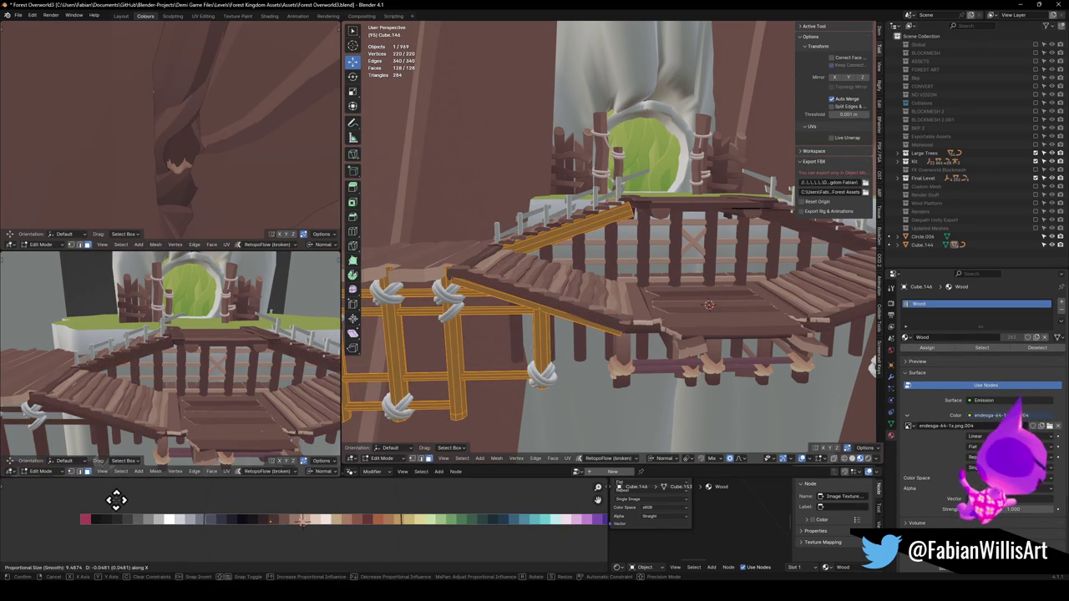
pyautogui.click(115, 500)
pyautogui.scroll(6, 217, 346)
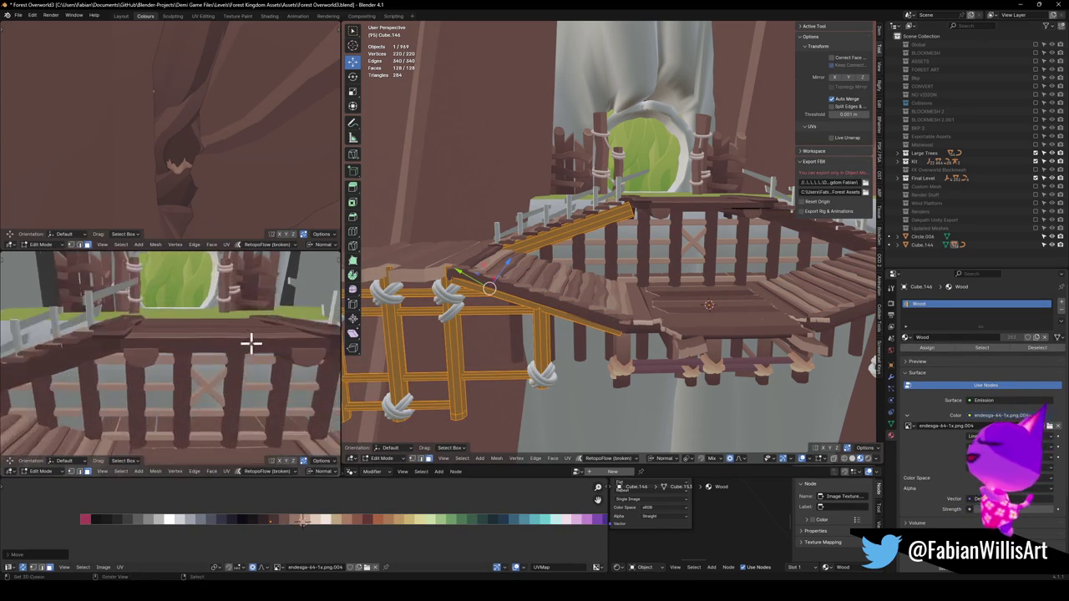
pyautogui.scroll(-4, 228, 355)
pyautogui.press('KP_Decimal')
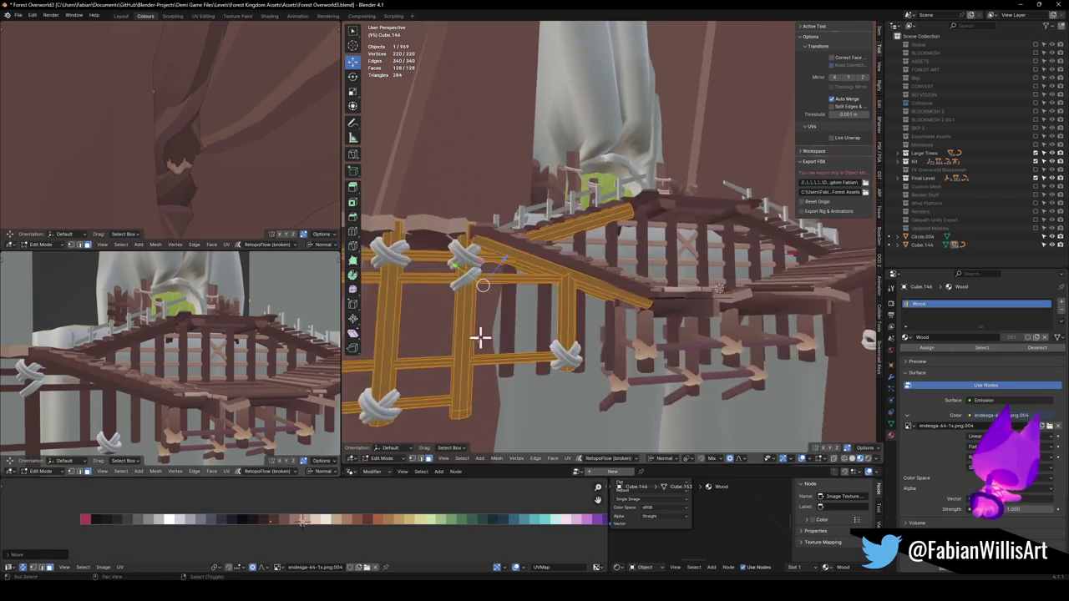
# Select the horizontal rails and shift their UVs to the lighter tan swatch
pyautogui.hotkey('alt', 'a')
pyautogui.press('l')
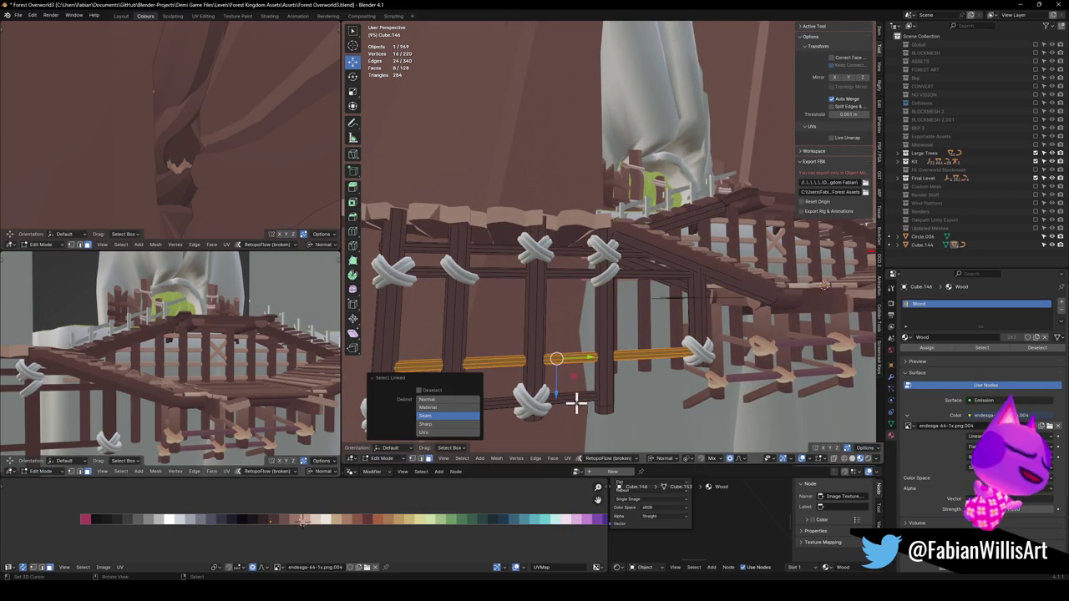
pyautogui.press('l')
pyautogui.press('l')
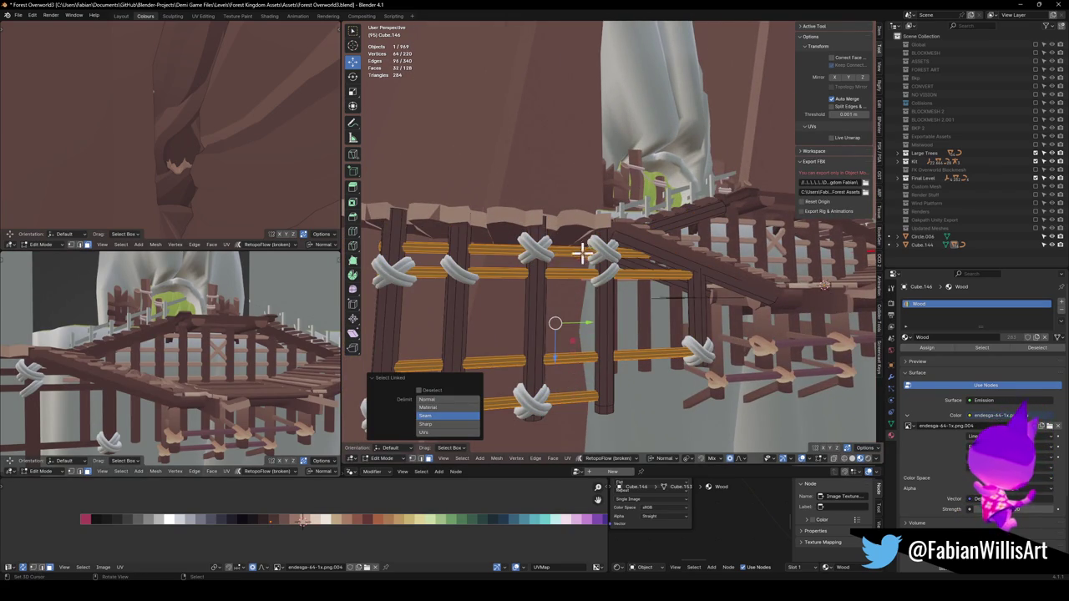
pyautogui.moveTo(673, 330); pyautogui.dragTo(530, 354)
pyautogui.moveTo(461, 326); pyautogui.dragTo(621, 297)
pyautogui.press('g')
pyautogui.press('x')
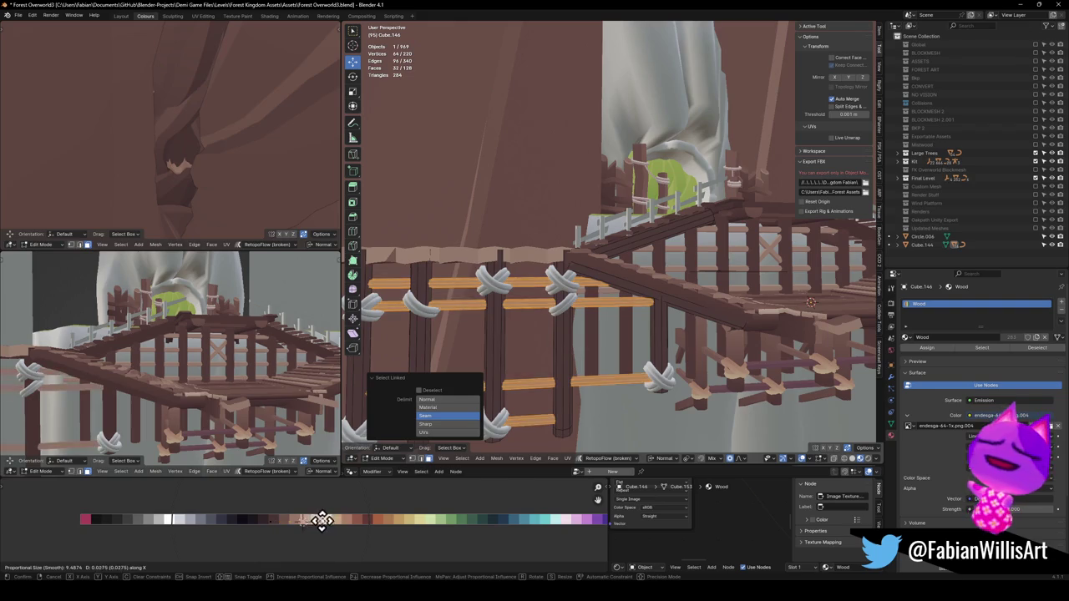
pyautogui.click(314, 521)
pyautogui.moveTo(201, 359); pyautogui.dragTo(212, 348)
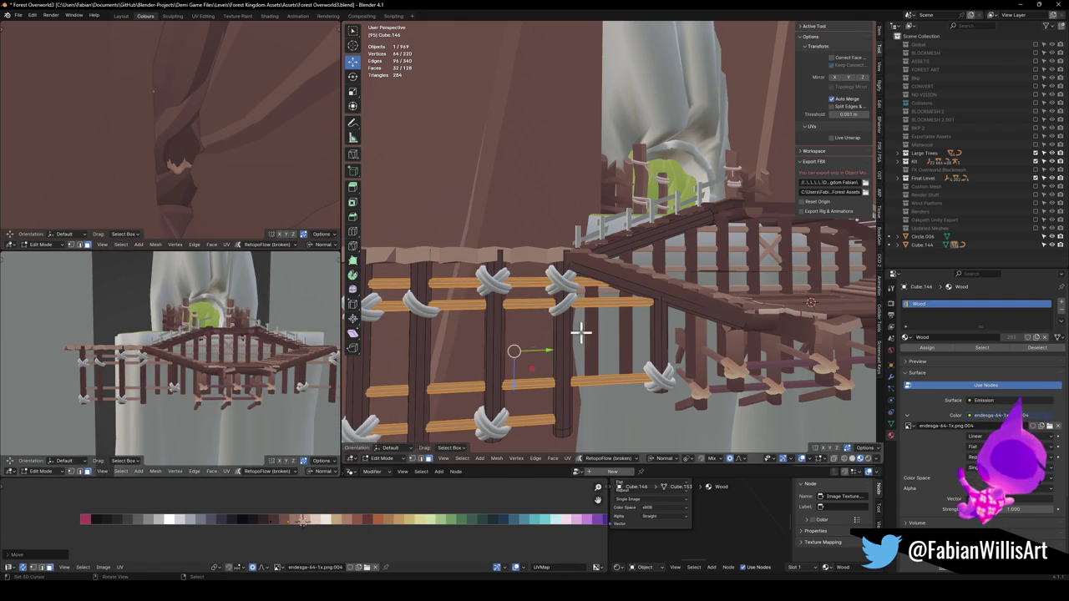
pyautogui.scroll(-2, 575, 333)
pyautogui.press('Tab')
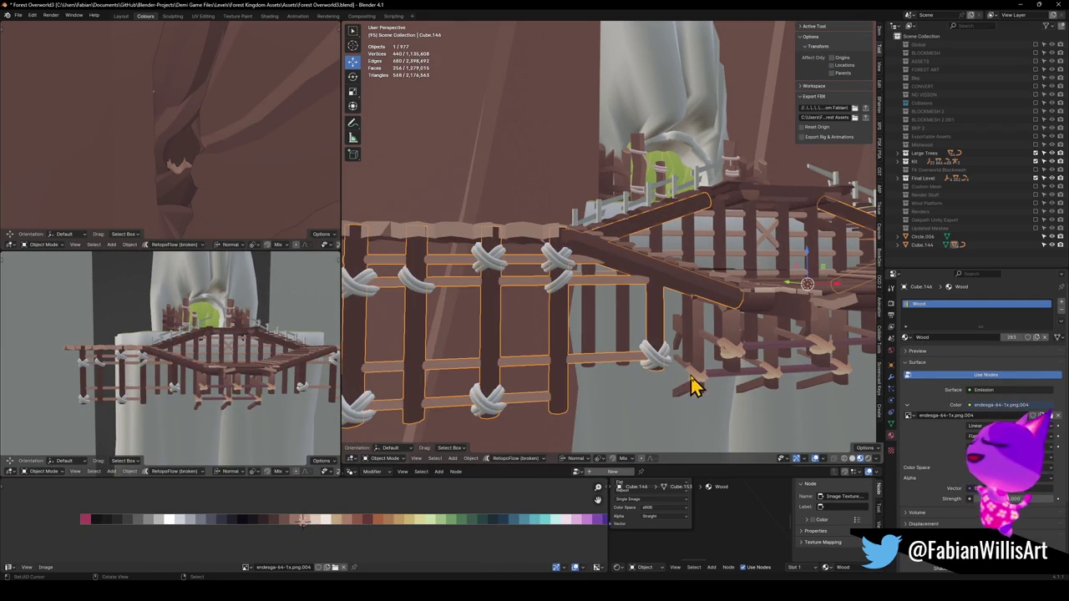
# Select beams Cylinder.104 and Cylinder.093 in Edit Mode and mirror their UVs along X
pyautogui.scroll(6, 693, 384)
pyautogui.click(616, 269)
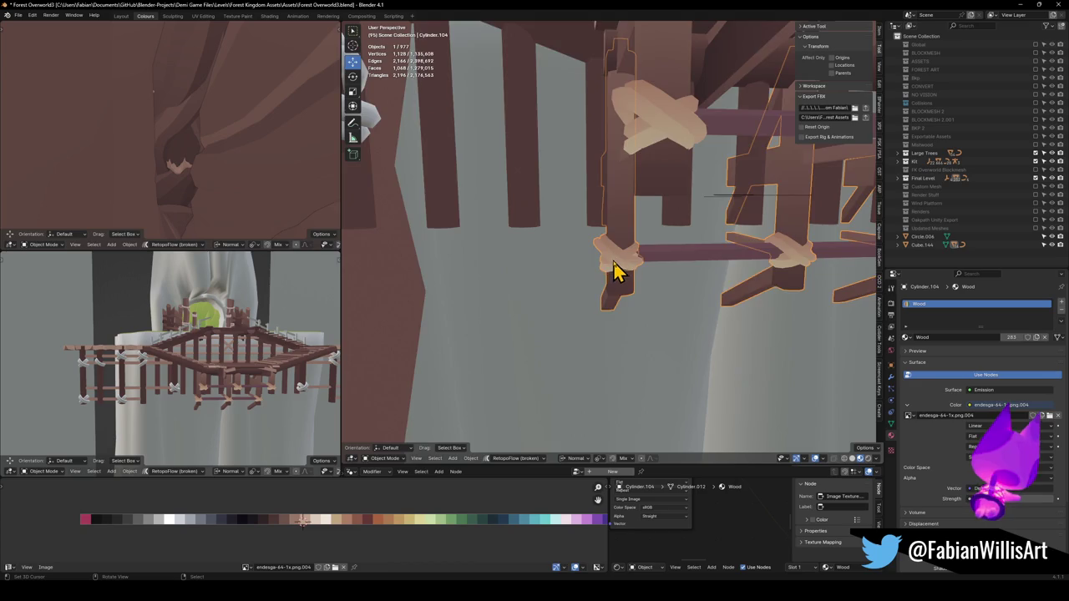
pyautogui.scroll(-3, 626, 261)
pyautogui.press('Tab')
pyautogui.press('Tab')
pyautogui.keyDown('shift'); pyautogui.click(635, 213); pyautogui.keyUp('shift')
pyautogui.press('Tab')
pyautogui.press('a')
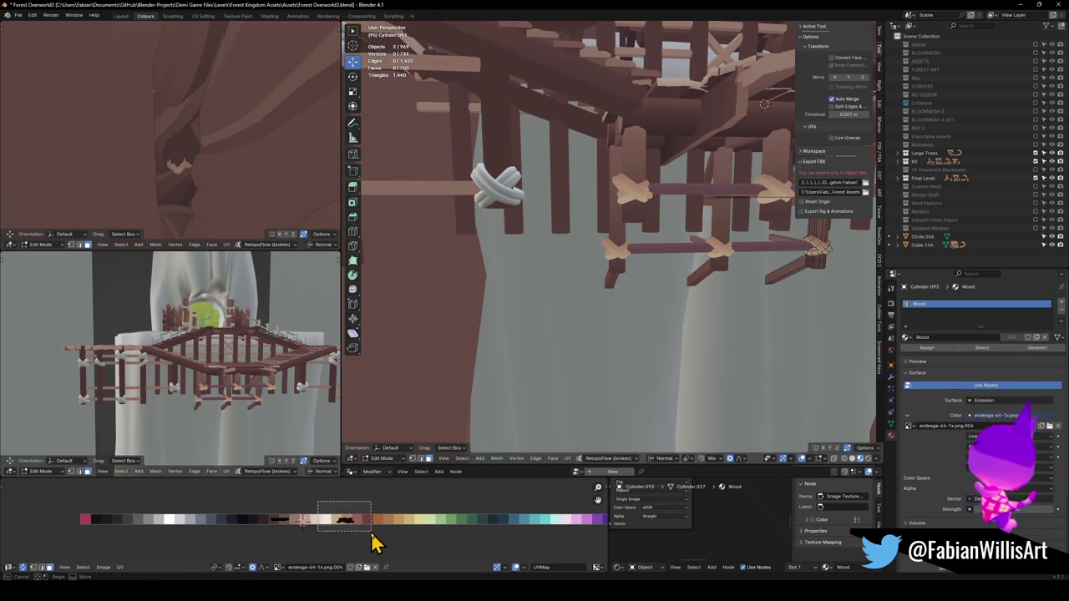
pyautogui.hotkey('ctrl', 'm')
pyautogui.press('x')
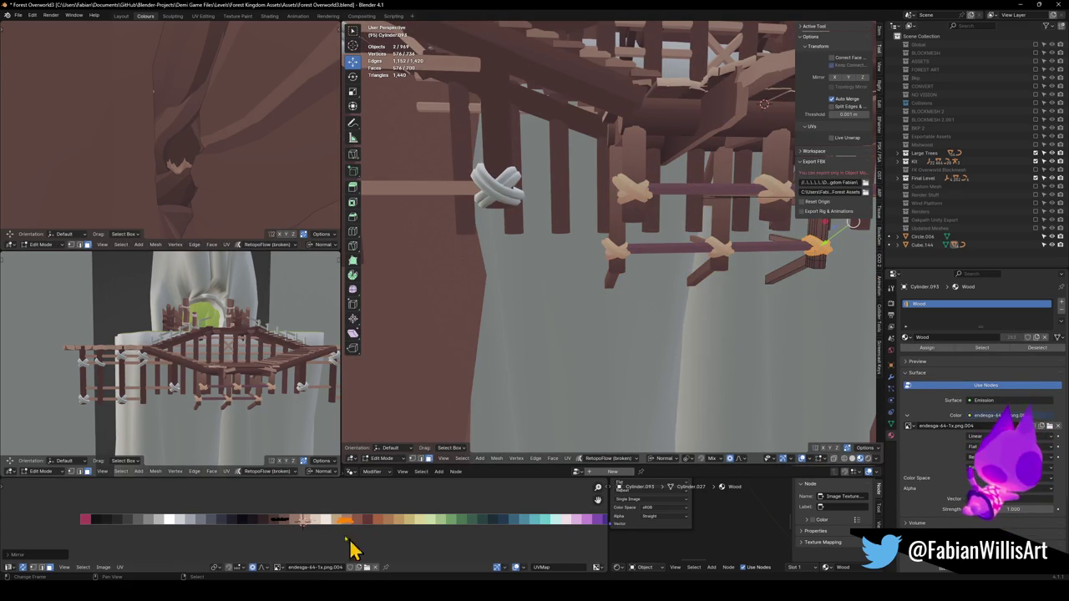
pyautogui.hotkey('ctrl', 'z')
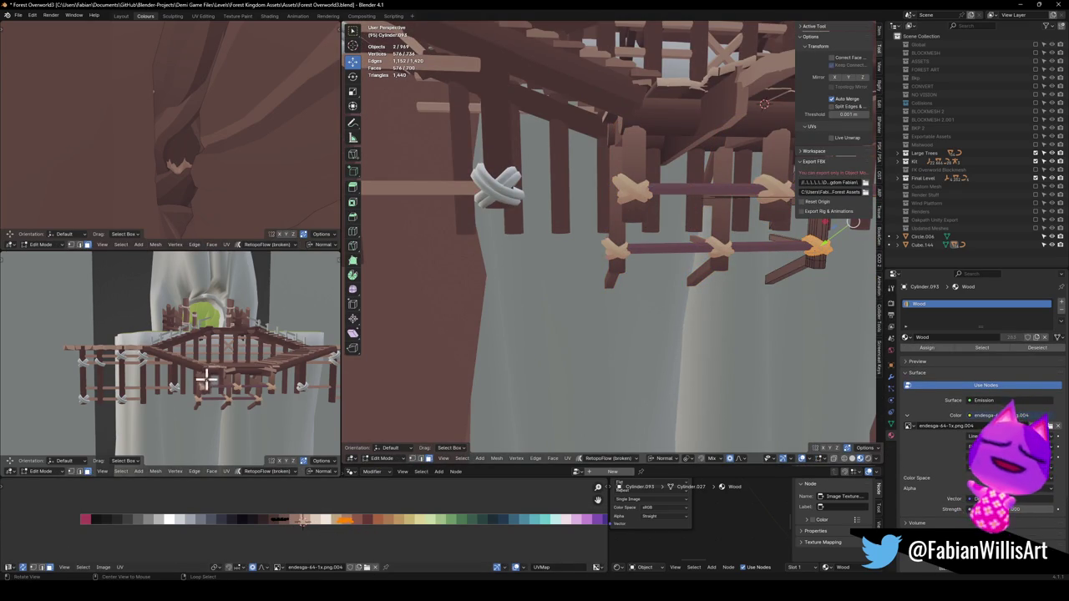
# Slide both beams' UVs horizontally to a new spot on the palette
pyautogui.press('KP_Decimal')
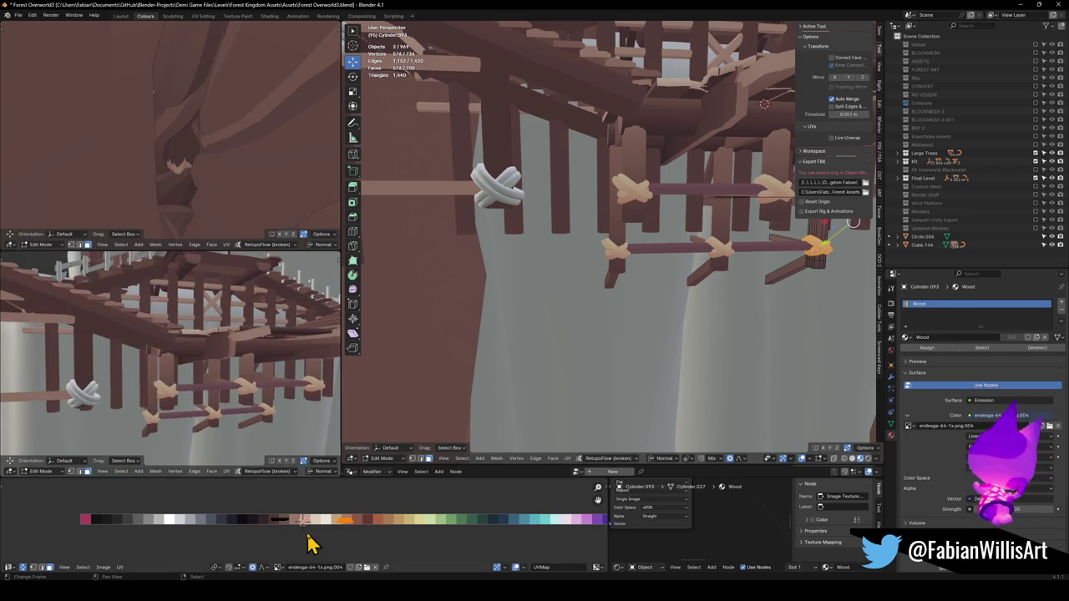
pyautogui.press('g')
pyautogui.press('x')
pyautogui.click(375, 525)
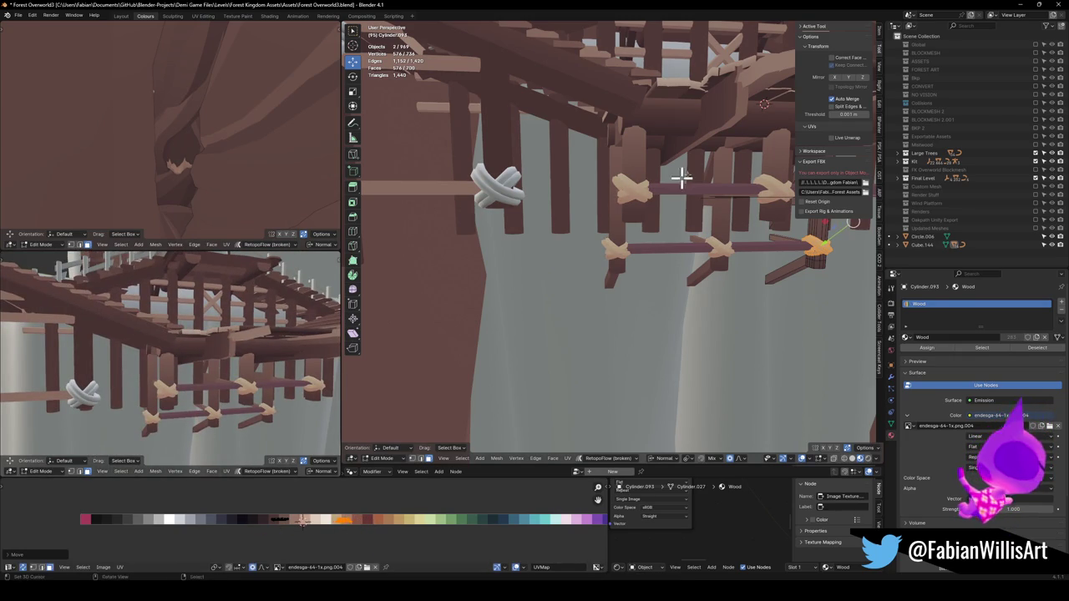
pyautogui.scroll(8, 626, 189)
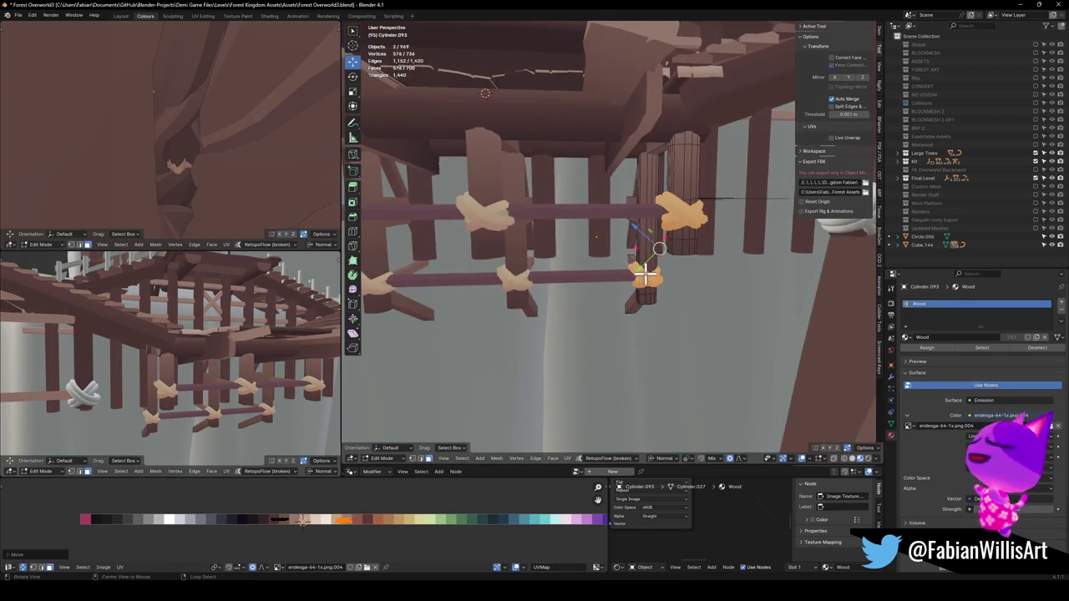
# Select several rope wrap loops and move their UVs onto the tan palette swatch
pyautogui.scroll(4, 666, 243)
pyautogui.keyDown('alt'); pyautogui.click(622, 232); pyautogui.keyUp('alt')
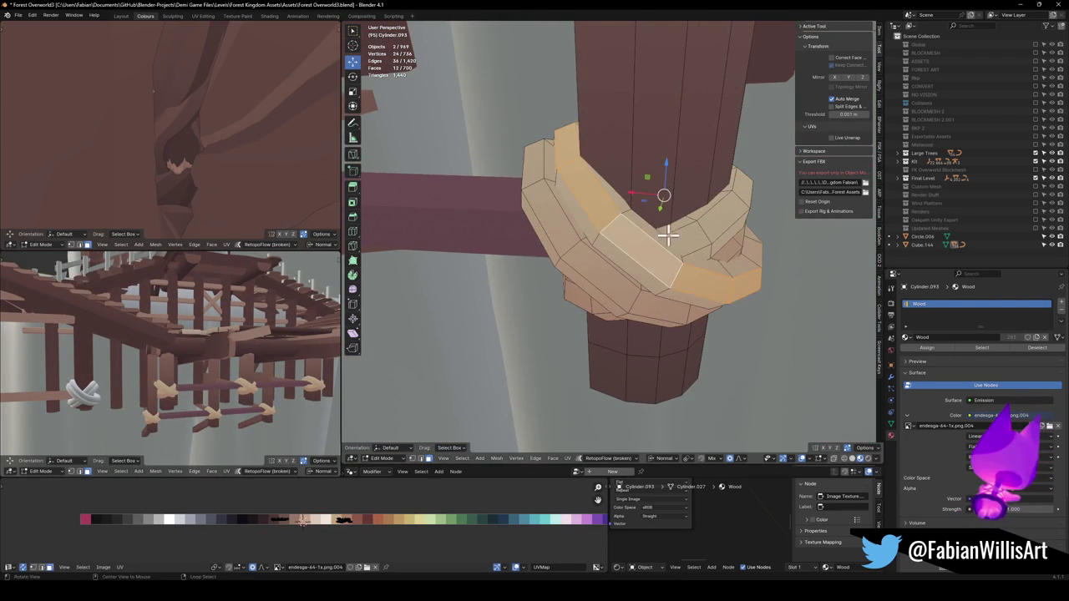
pyautogui.keyDown('alt'); pyautogui.keyDown('shift'); pyautogui.click(642, 242); pyautogui.keyUp('shift'); pyautogui.keyUp('alt')
pyautogui.moveTo(658, 289); pyautogui.dragTo(644, 279)
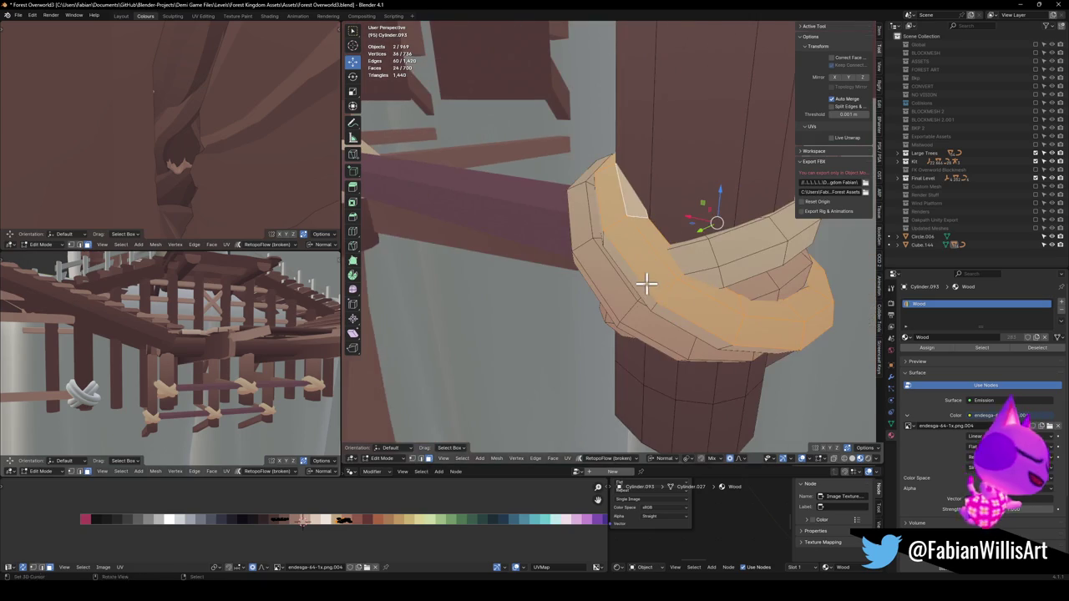
pyautogui.keyDown('alt'); pyautogui.keyDown('shift'); pyautogui.click(618, 311); pyautogui.keyUp('shift'); pyautogui.keyUp('alt')
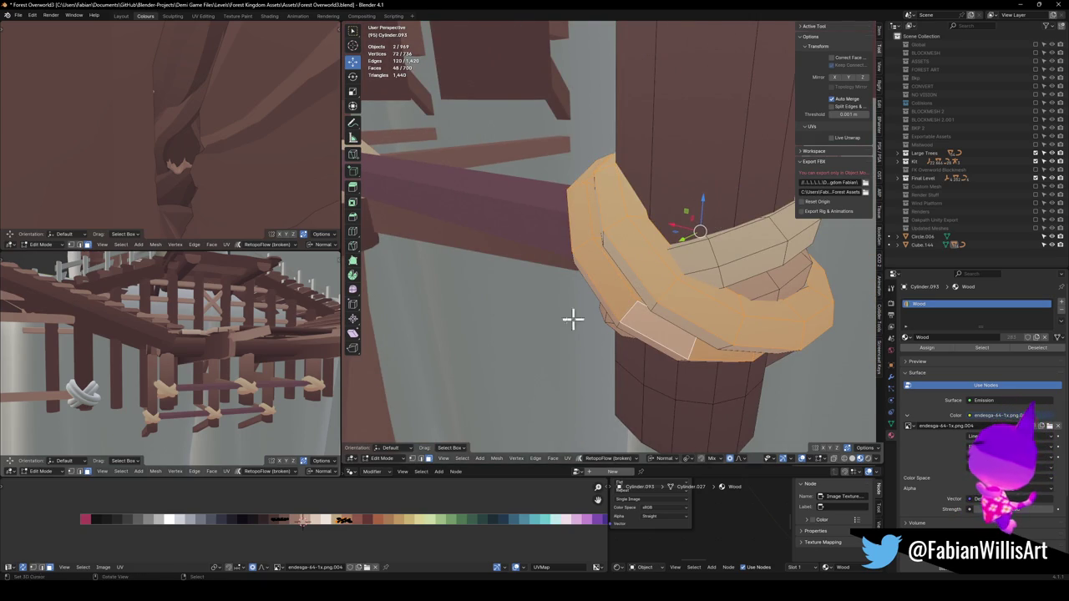
pyautogui.press('g')
pyautogui.click(349, 511)
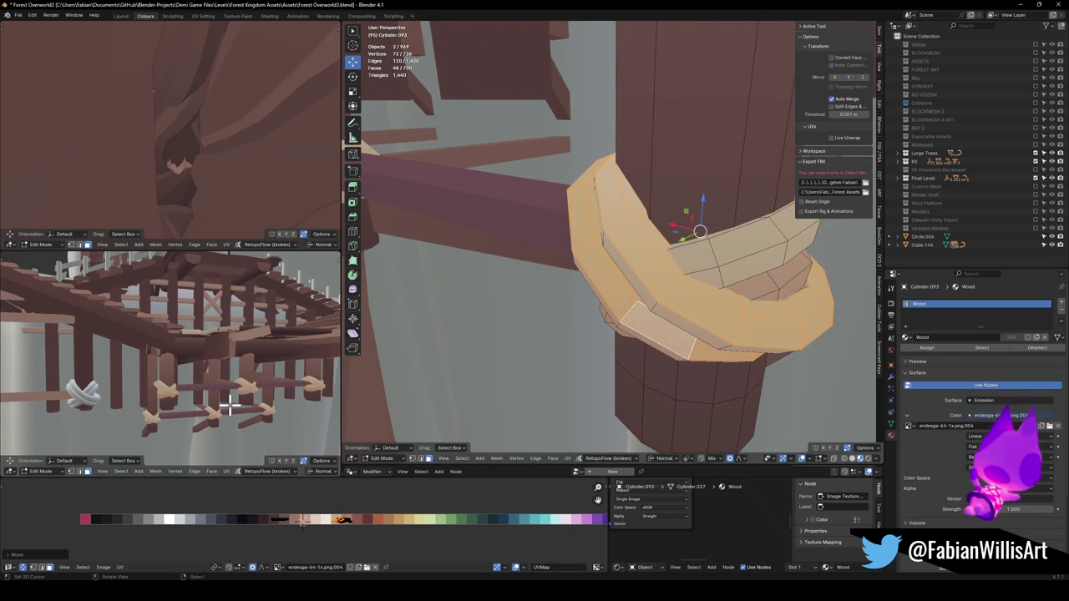
pyautogui.press('KP_Decimal')
pyautogui.press('g')
pyautogui.press('x')
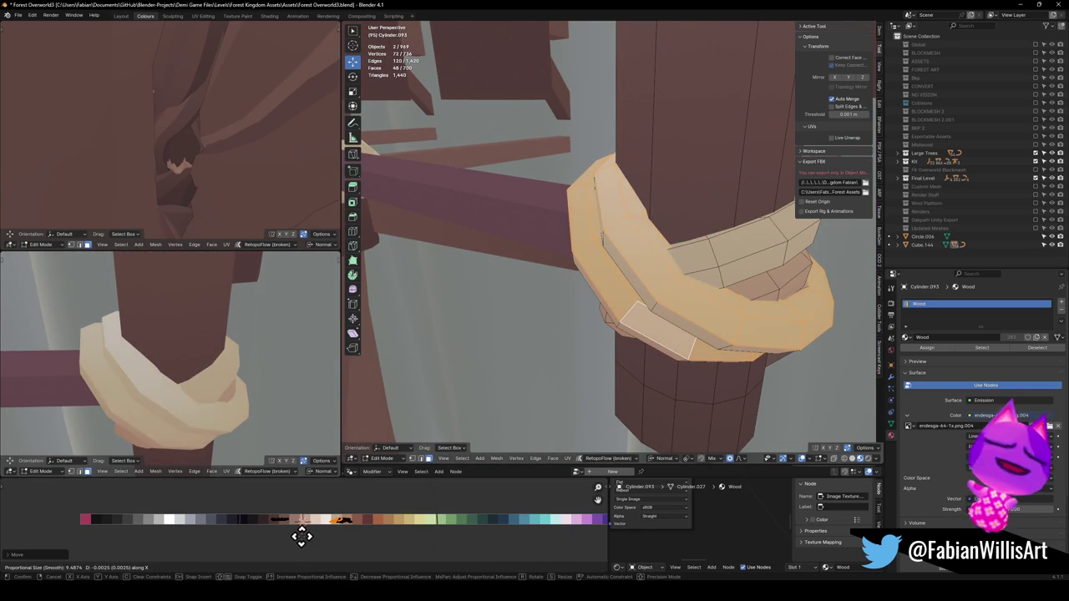
pyautogui.click(302, 537)
# Shift a single rope loop's UVs along X to a different shade
pyautogui.keyDown('alt'); pyautogui.click(639, 308); pyautogui.keyUp('alt')
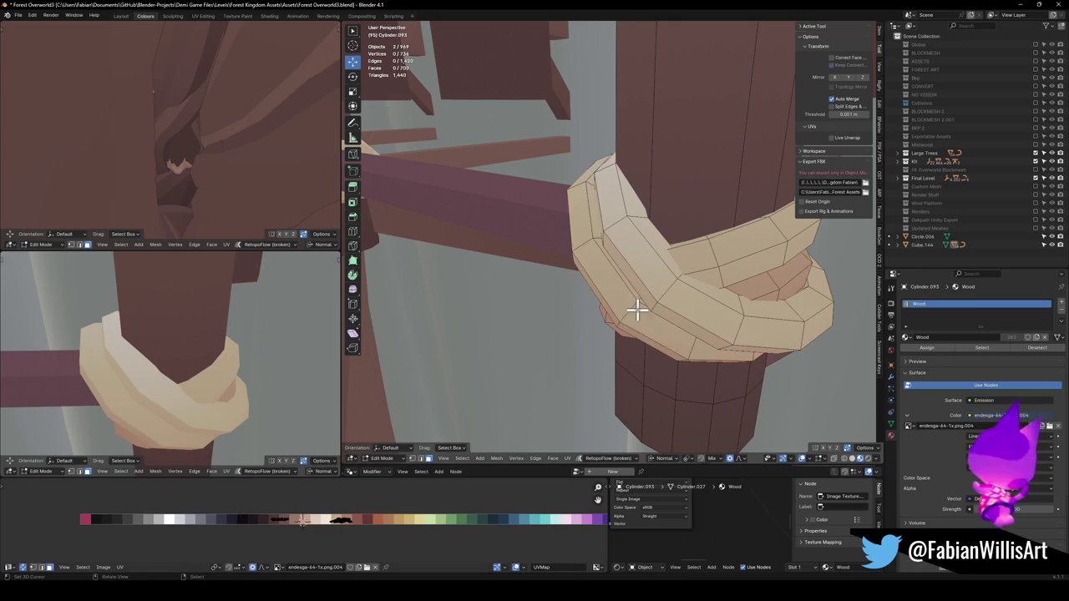
pyautogui.press('g')
pyautogui.press('x')
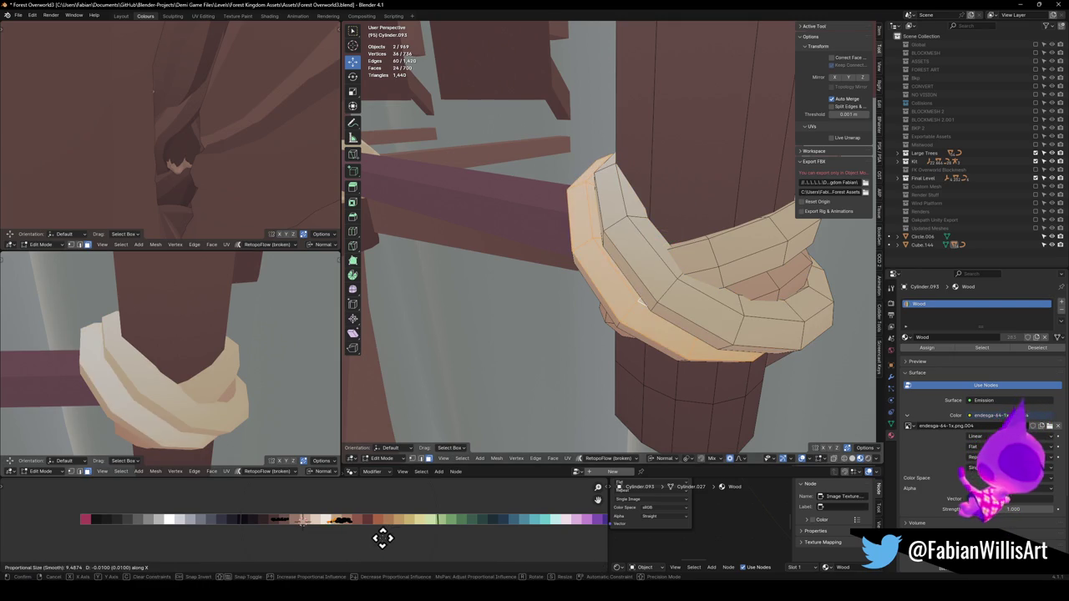
pyautogui.click(420, 541)
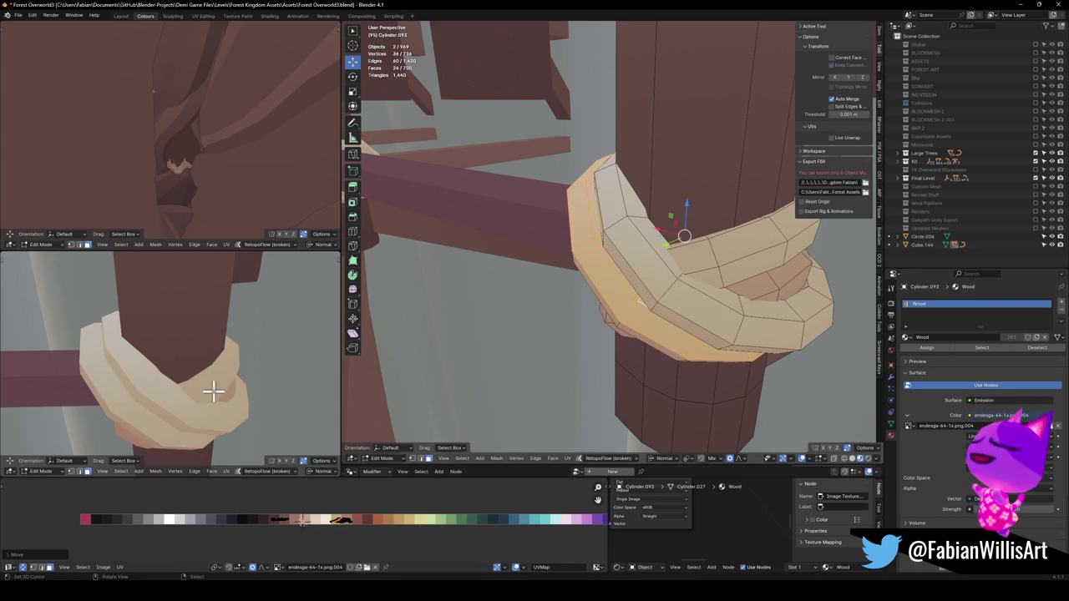
pyautogui.scroll(-5, 220, 401)
pyautogui.hotkey('alt', 'a')
# Give a loop on the rope's right side a new shade by sliding its UVs along X
pyautogui.moveTo(721, 243); pyautogui.dragTo(693, 279)
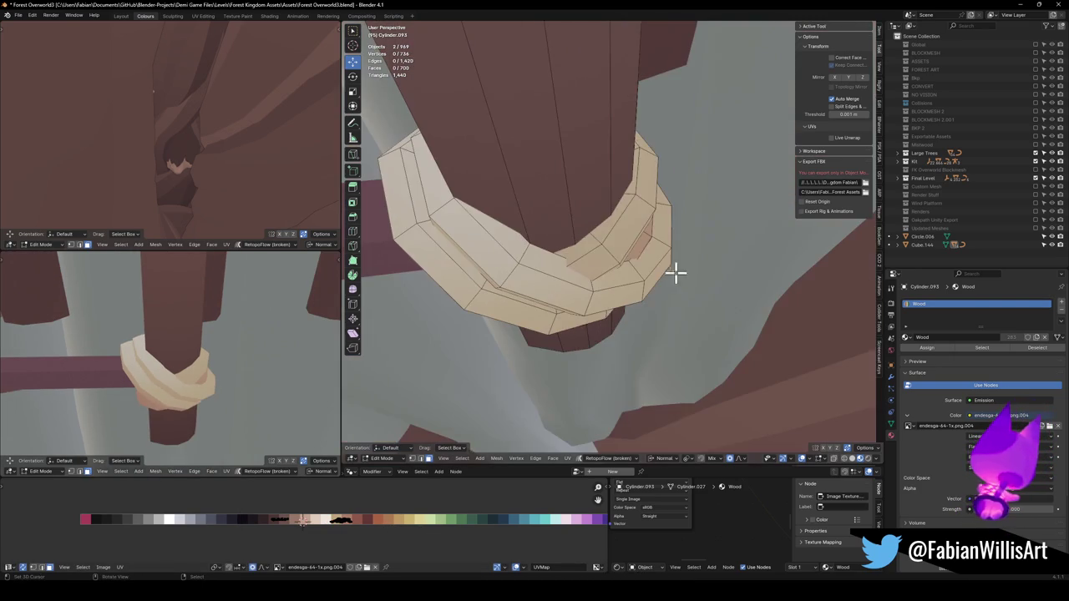
pyautogui.keyDown('alt'); pyautogui.click(607, 253); pyautogui.keyUp('alt')
pyautogui.press('g')
pyautogui.press('x')
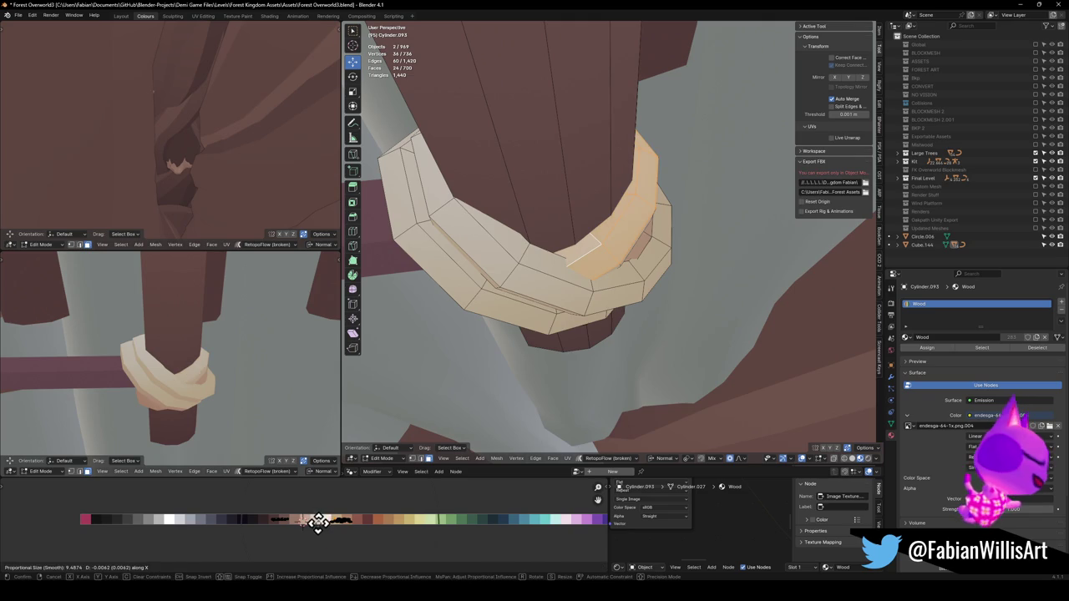
pyautogui.click(322, 519)
# Shift five more rope loops to a new shade, then leave Edit Mode
pyautogui.scroll(-5, 215, 348)
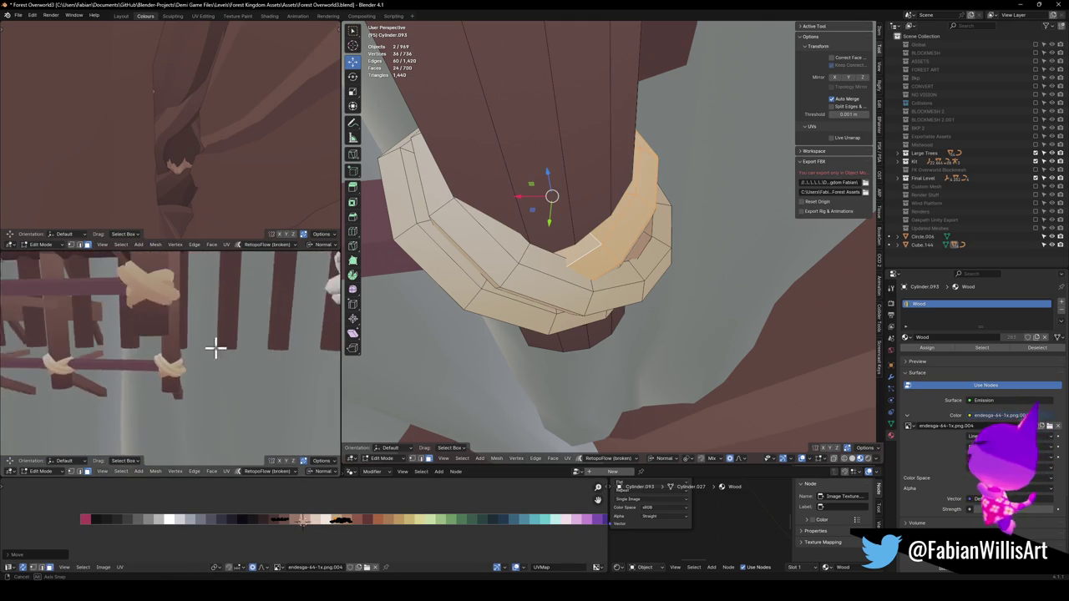
pyautogui.scroll(2, 232, 344)
pyautogui.scroll(4, 618, 225)
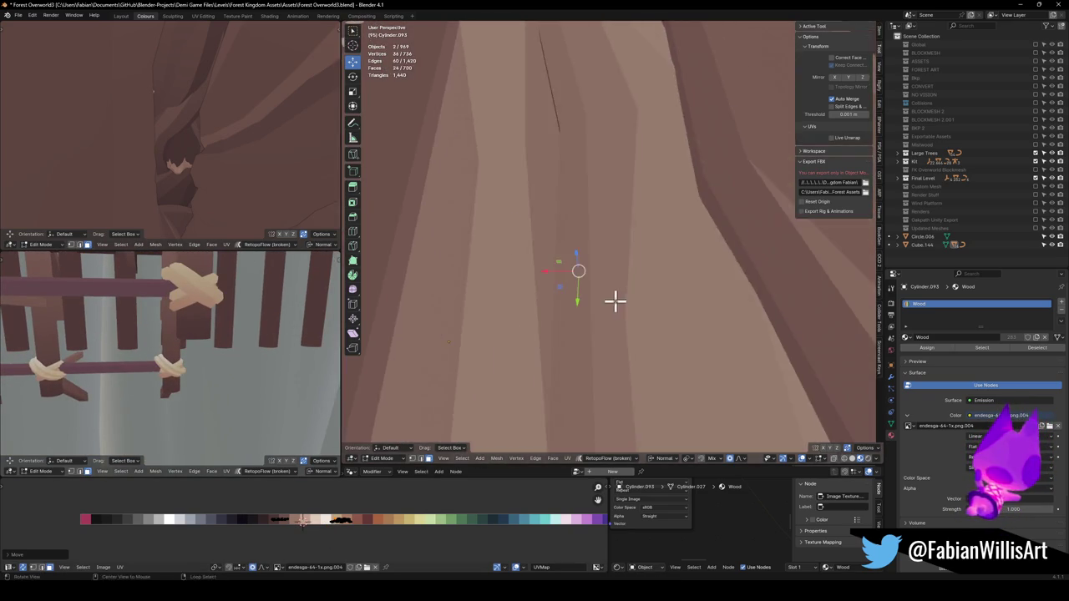
pyautogui.scroll(-12, 616, 276)
pyautogui.scroll(8, 626, 260)
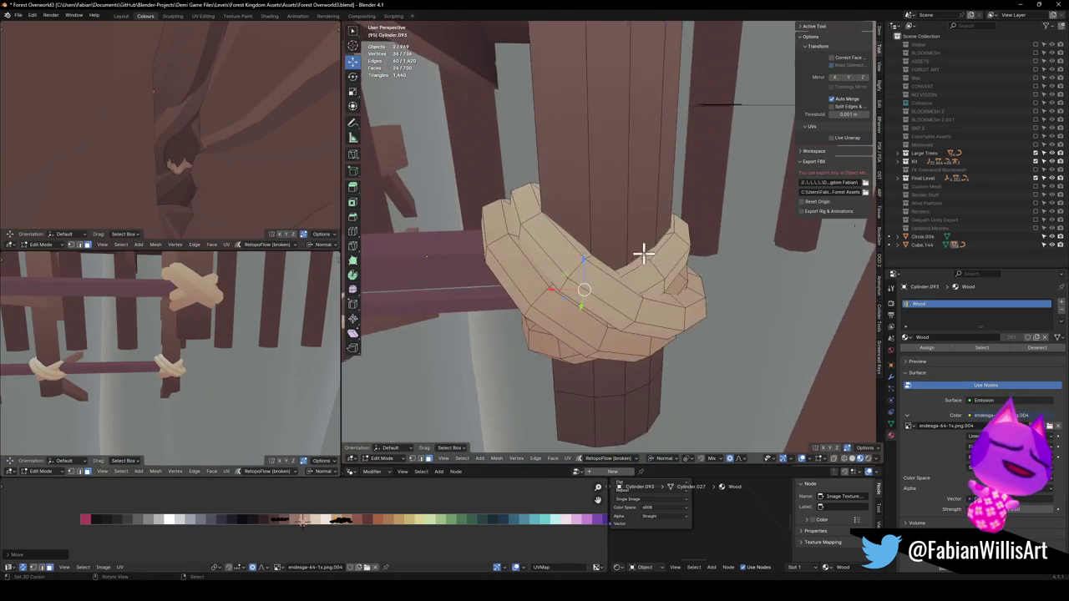
pyautogui.keyDown('alt'); pyautogui.keyDown('shift'); pyautogui.click(641, 292); pyautogui.keyUp('shift'); pyautogui.keyUp('alt')
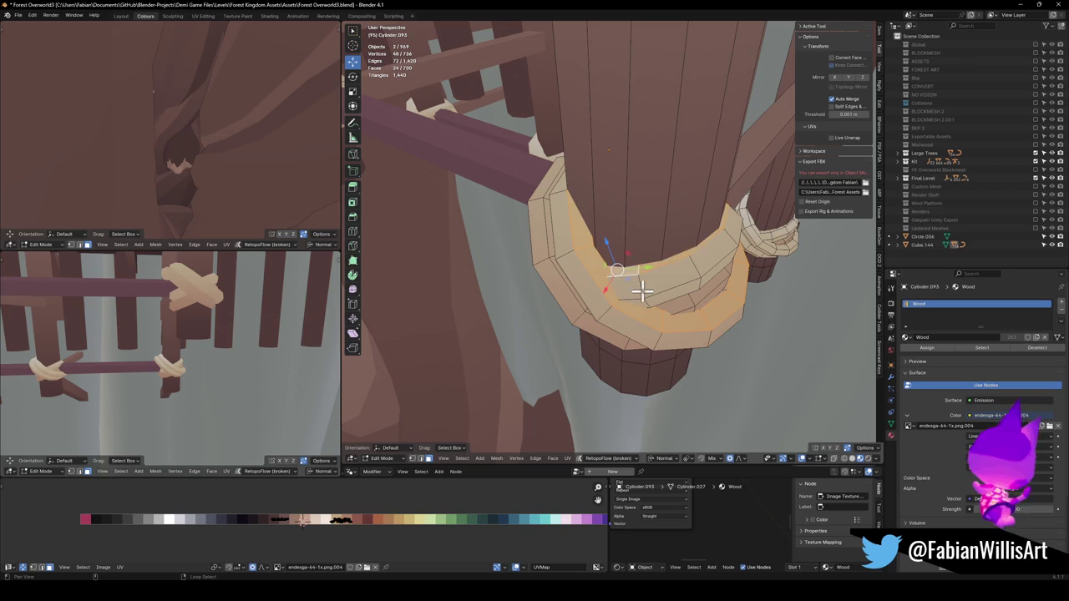
pyautogui.keyDown('alt'); pyautogui.keyDown('shift'); pyautogui.click(551, 272); pyautogui.keyUp('shift'); pyautogui.keyUp('alt')
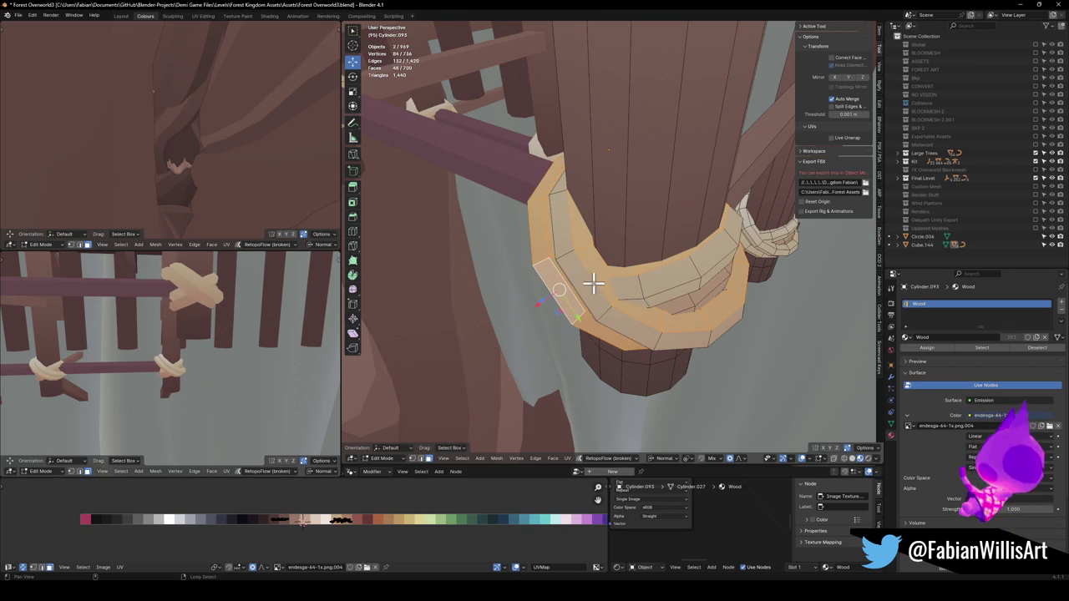
pyautogui.keyDown('alt'); pyautogui.keyDown('shift'); pyautogui.click(602, 311); pyautogui.keyUp('shift'); pyautogui.keyUp('alt')
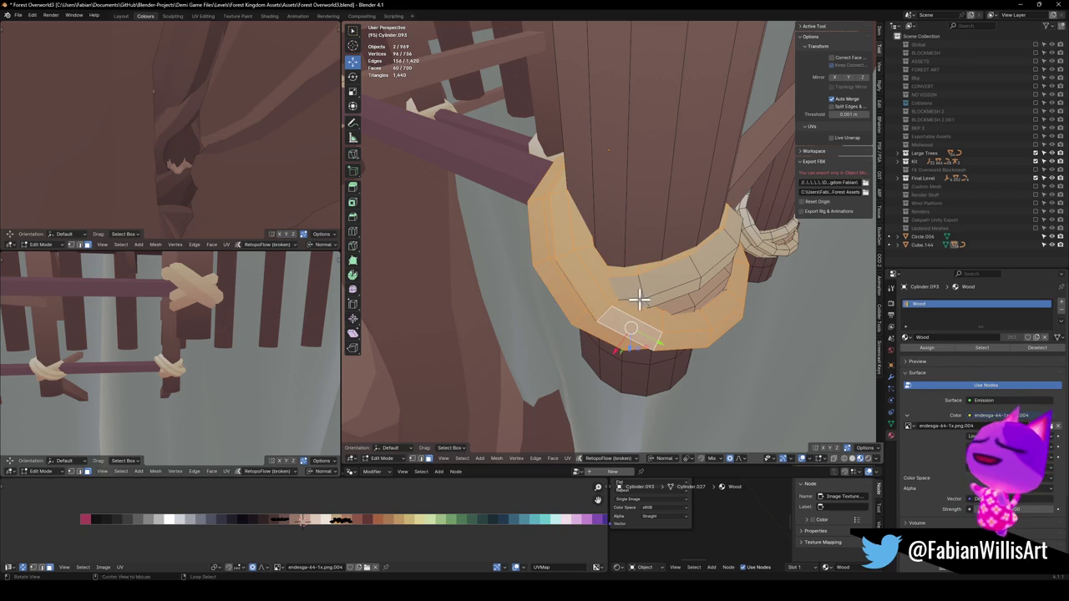
pyautogui.keyDown('alt'); pyautogui.keyDown('shift'); pyautogui.click(645, 282); pyautogui.keyUp('shift'); pyautogui.keyUp('alt')
pyautogui.keyDown('alt'); pyautogui.keyDown('shift'); pyautogui.click(697, 299); pyautogui.keyUp('shift'); pyautogui.keyUp('alt')
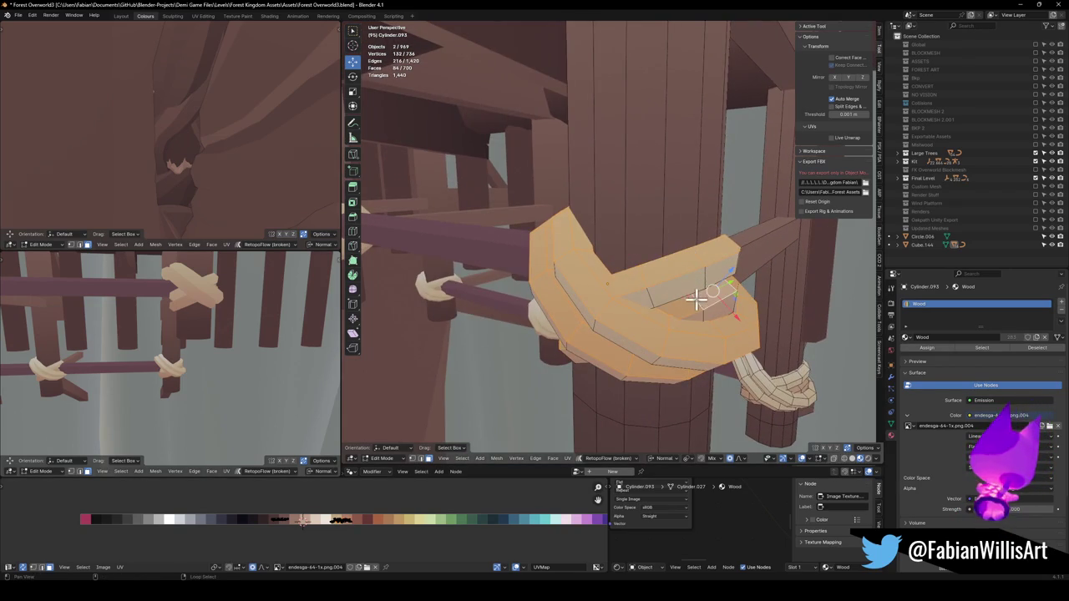
pyautogui.press('g')
pyautogui.press('x')
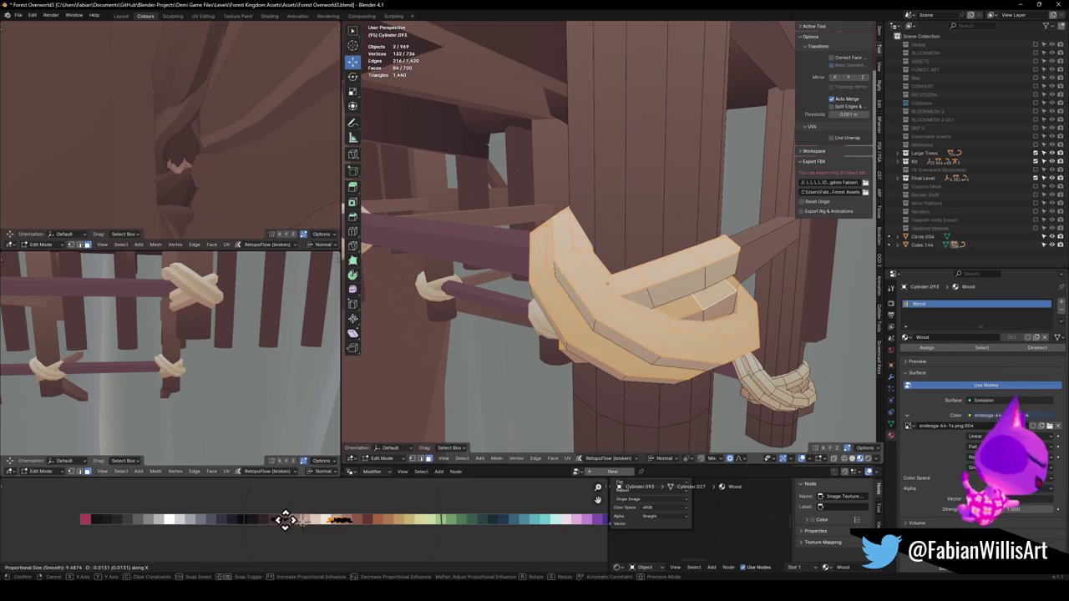
pyautogui.click(305, 518)
pyautogui.scroll(-5, 239, 345)
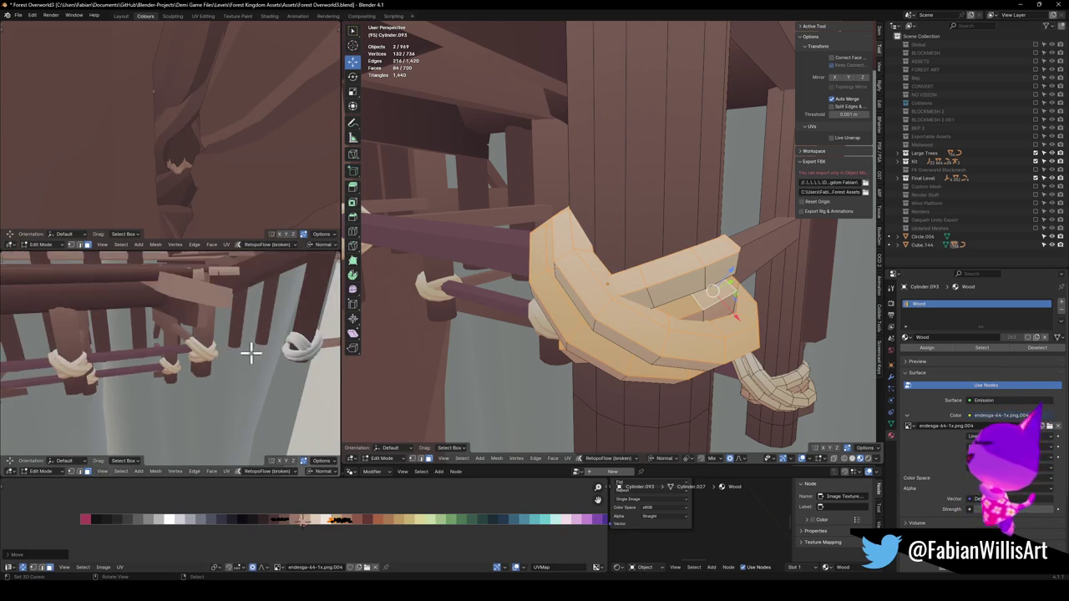
pyautogui.scroll(3, 184, 378)
pyautogui.scroll(-5, 650, 286)
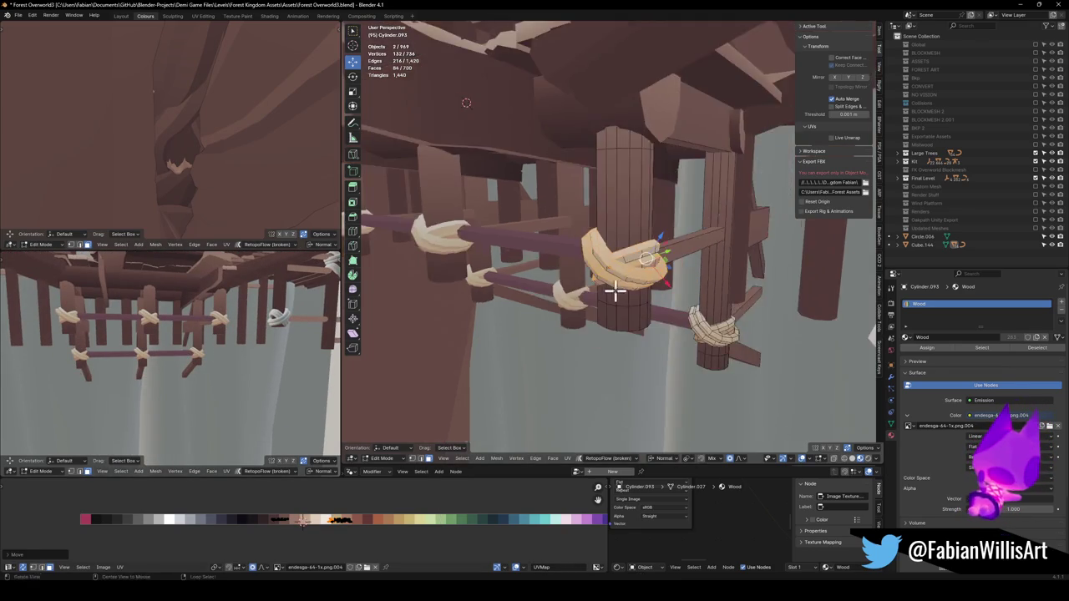
pyautogui.press('Tab')
# Save the file and convert the BezierCircle rope ties to meshes
pyautogui.scroll(-3, 644, 300)
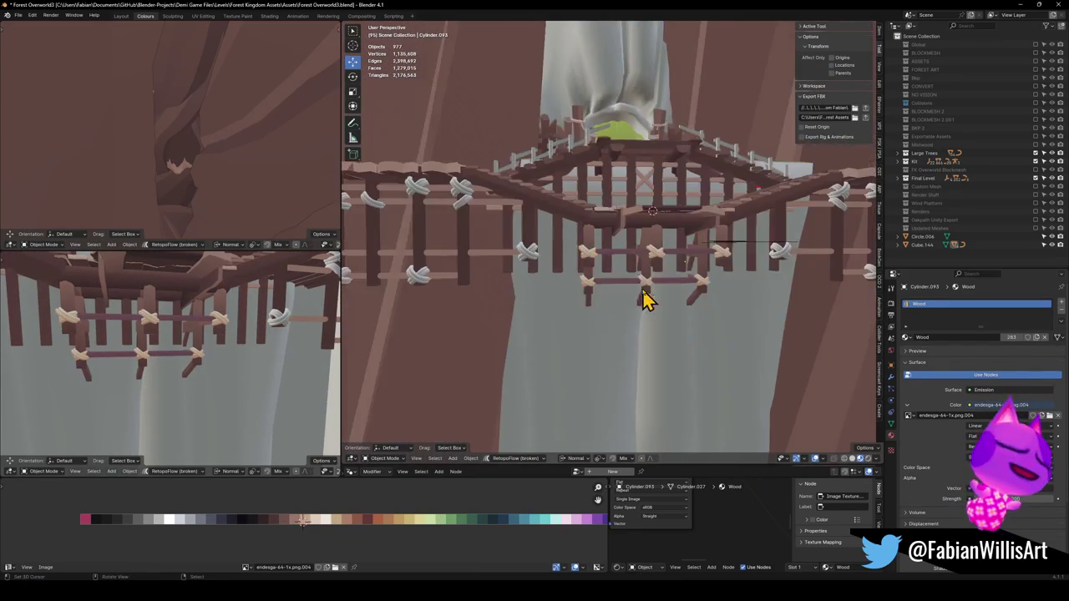
pyautogui.hotkey('ctrl', 's')
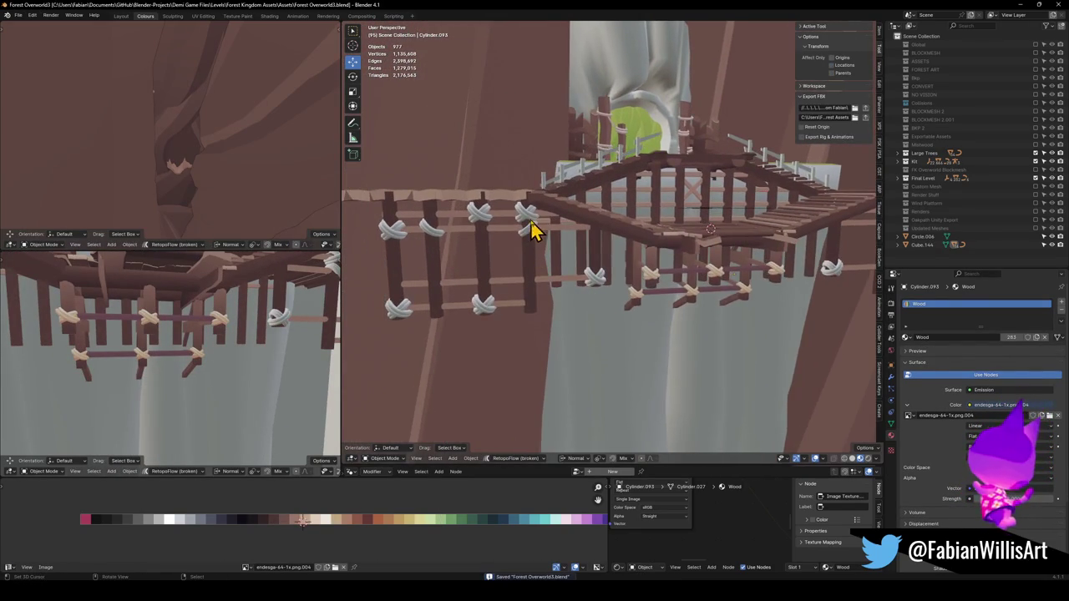
pyautogui.keyDown('shift'); pyautogui.click(530, 221); pyautogui.keyUp('shift')
pyautogui.scroll(2, 530, 222)
pyautogui.press('q')
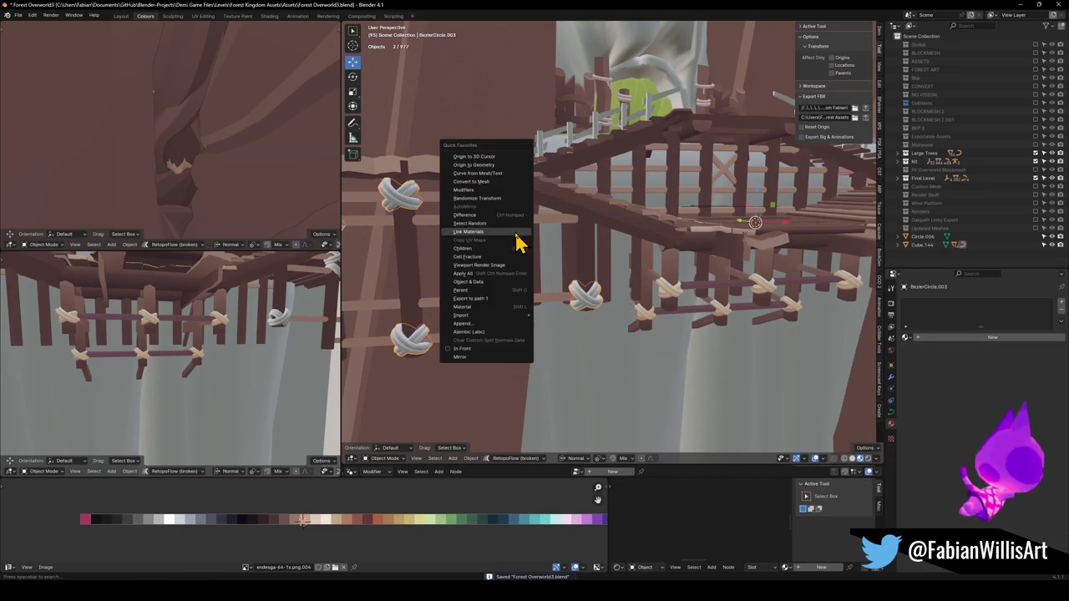
pyautogui.click(493, 181)
pyautogui.press('Tab')
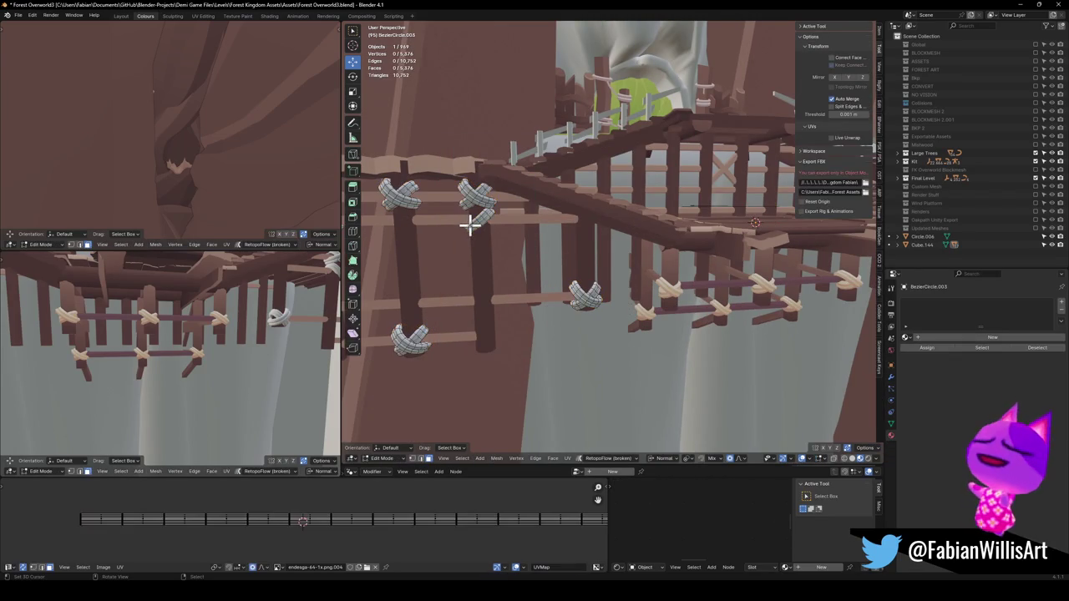
pyautogui.press('Tab')
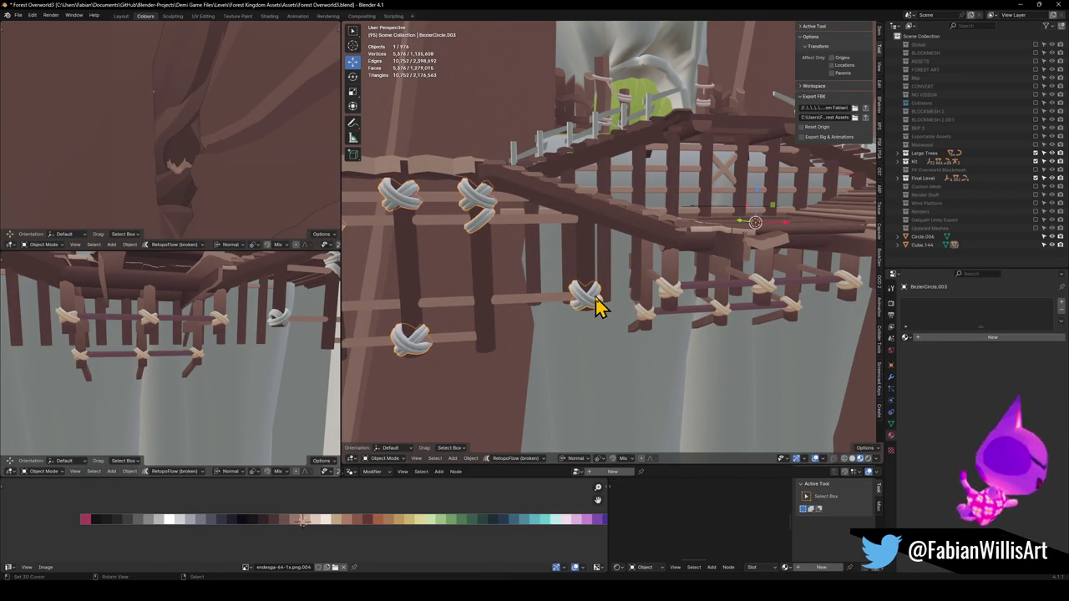
pyautogui.keyDown('shift'); pyautogui.click(668, 299); pyautogui.keyUp('shift')
pyautogui.press('q')
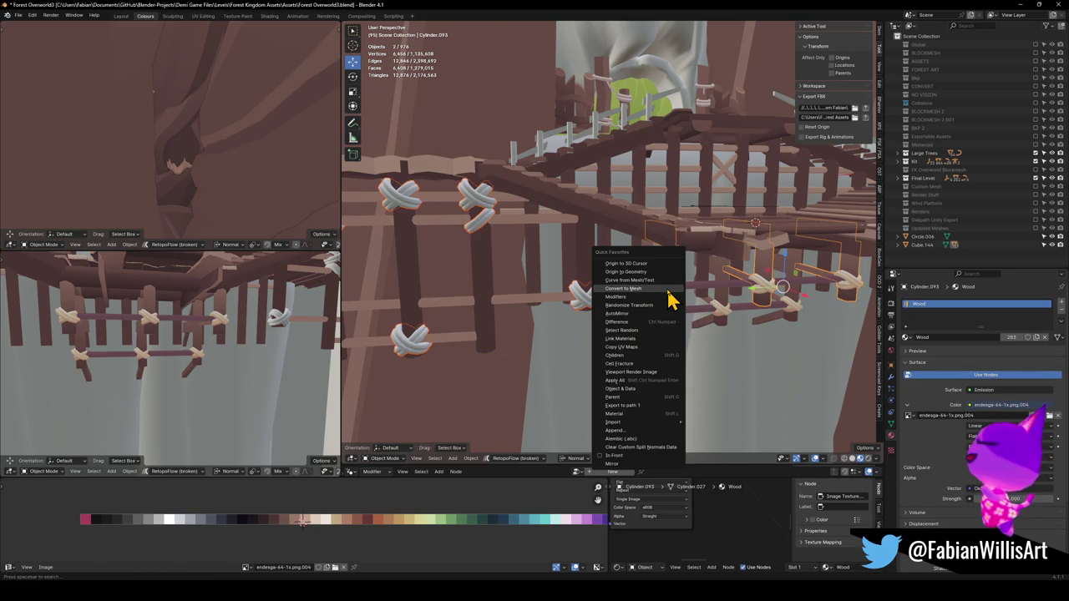
pyautogui.click(668, 290)
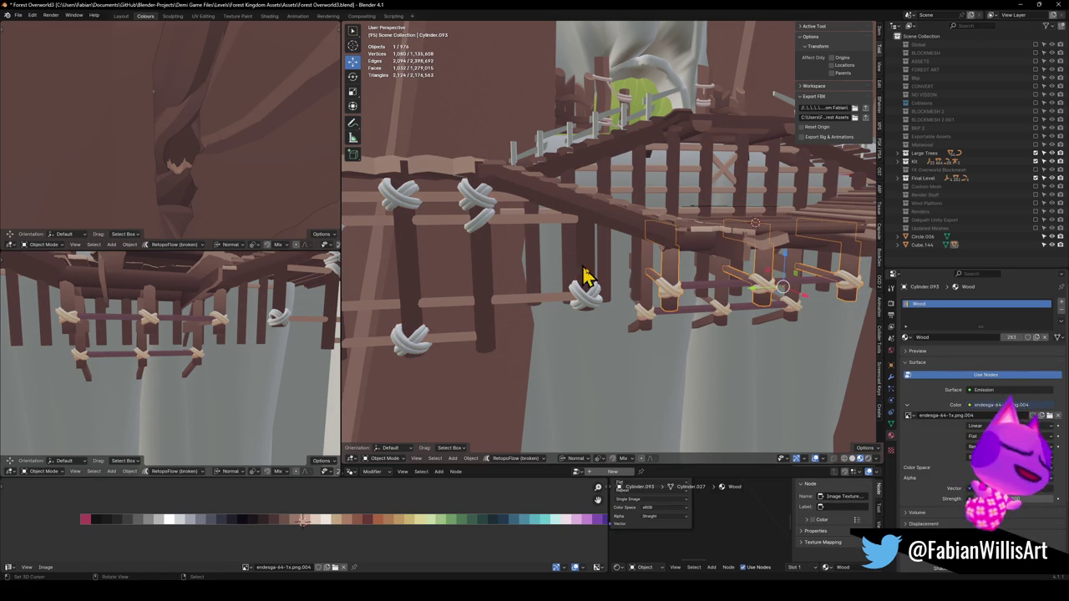
# Link post Cylinder.104's Wood material onto the rope tie BezierCircle.003
pyautogui.click(585, 307)
pyautogui.press('Tab')
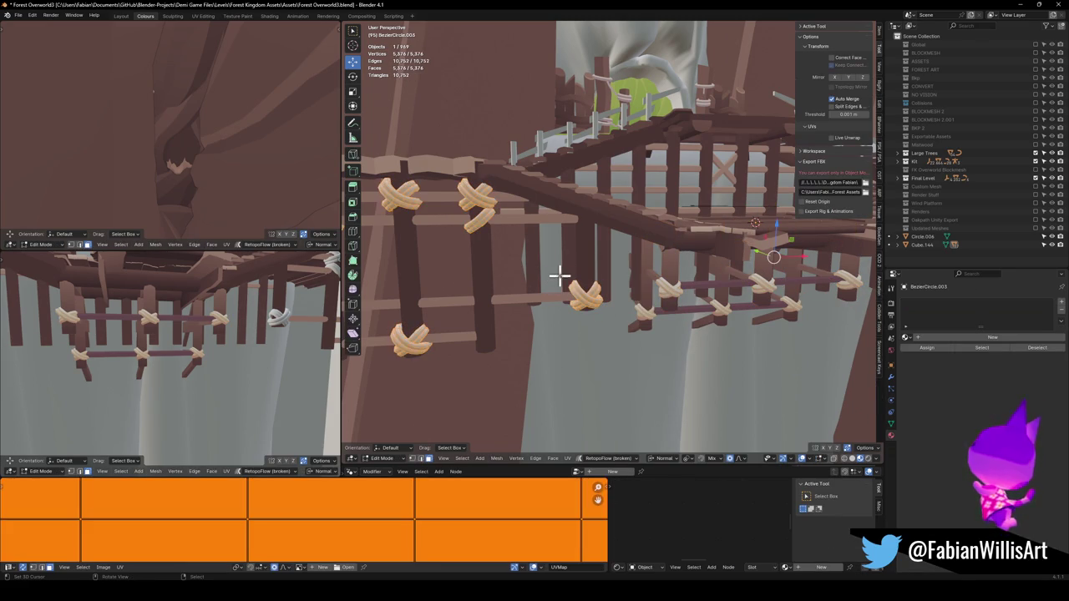
pyautogui.press('Tab')
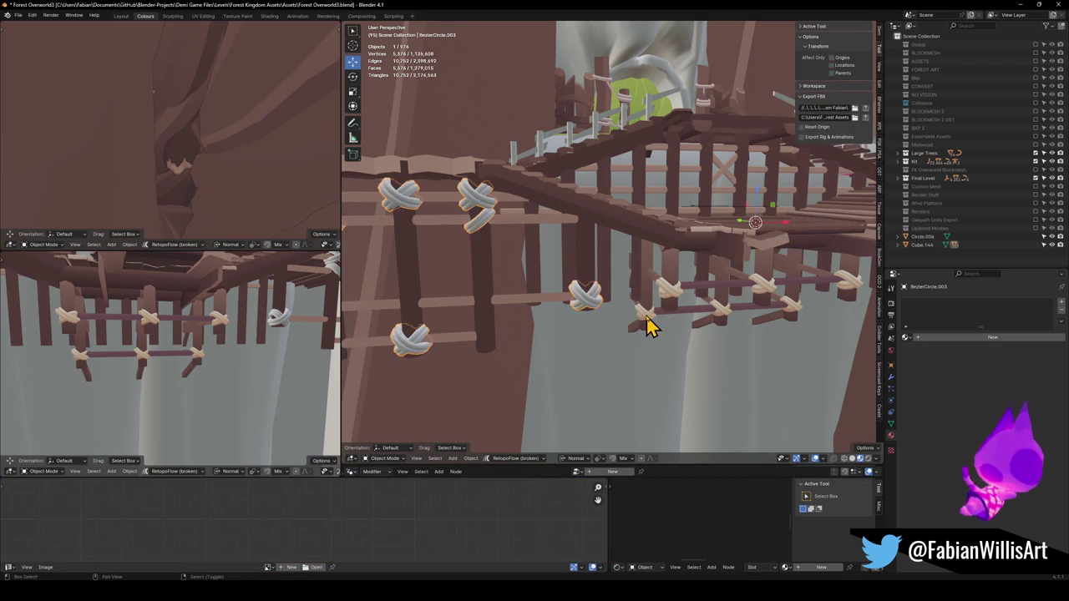
pyautogui.keyDown('shift'); pyautogui.click(649, 323); pyautogui.keyUp('shift')
pyautogui.press('q')
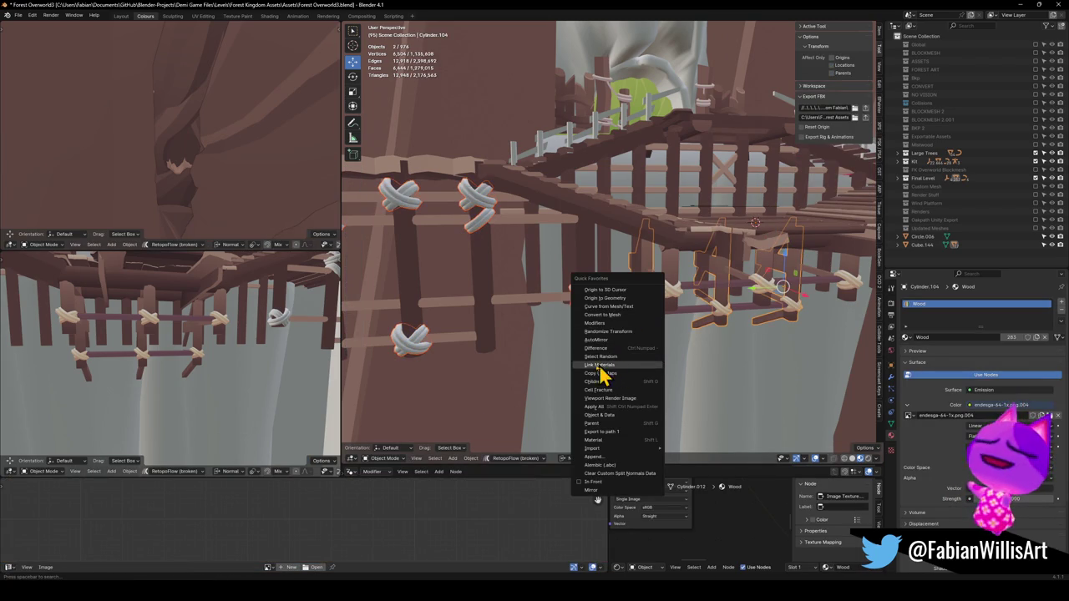
pyautogui.click(614, 373)
# Snap the rope ties' UVs to one point and slide them onto the tan swatch
pyautogui.click(485, 213)
pyautogui.press('Tab')
pyautogui.hotkey('shift', 's')
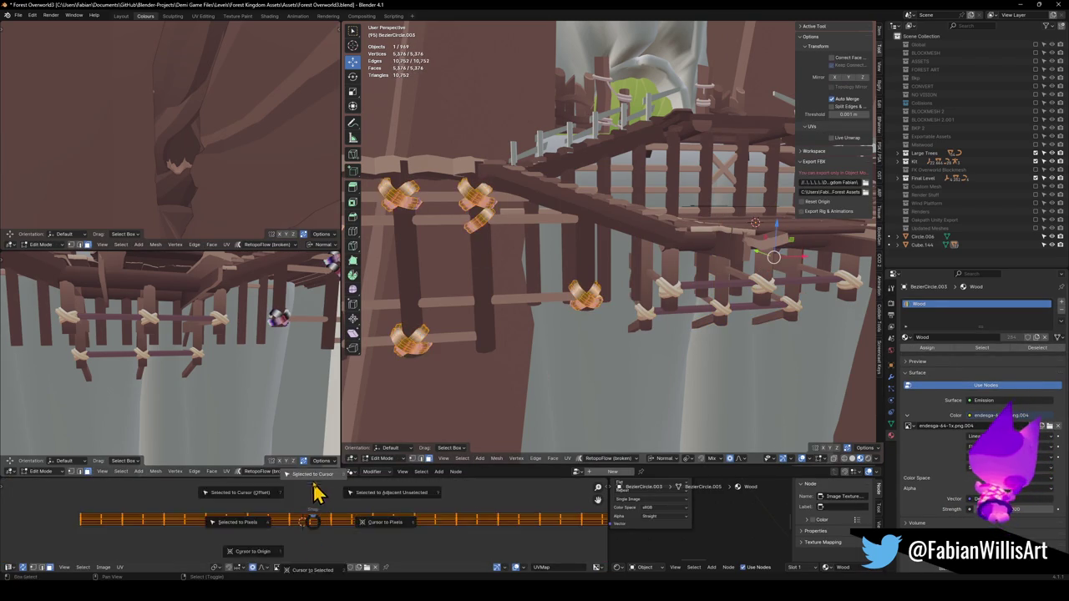
pyautogui.click(316, 511)
pyautogui.press('g')
pyautogui.press('x')
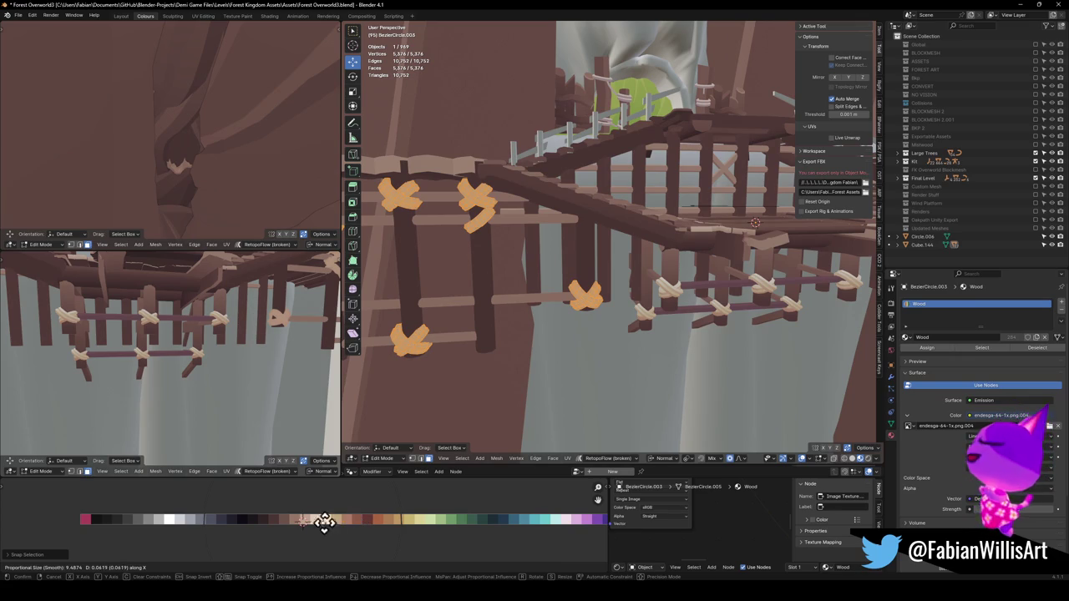
pyautogui.click(331, 522)
pyautogui.moveTo(209, 359)
pyautogui.mouseDown()
pyautogui.moveTo(155, 358)
pyautogui.moveTo(235, 339)
pyautogui.mouseUp()
# Save Forest Overworld3.blend and switch back to Object Mode
pyautogui.hotkey('ctrl', 's')
pyautogui.moveTo(693, 233)
pyautogui.mouseDown()
pyautogui.moveTo(718, 275)
pyautogui.moveTo(732, 278)
pyautogui.mouseUp()
pyautogui.hotkey('ctrl', 'Tab')
pyautogui.click(649, 278)
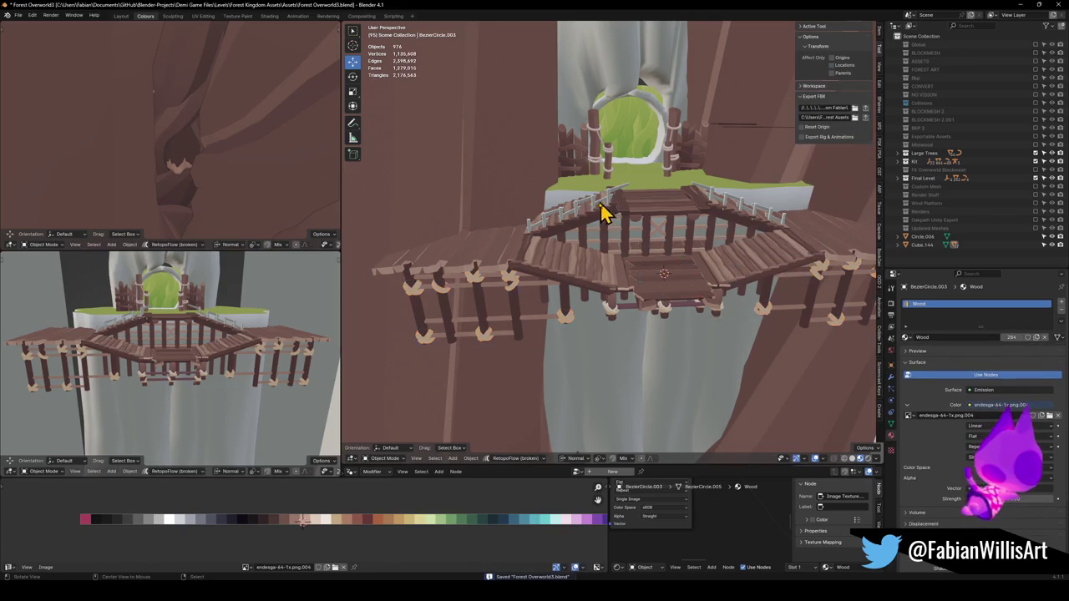
# Shift the stair railing Cube.098's UVs along X so it turns wood-brown again
pyautogui.scroll(5, 600, 209)
pyautogui.click(639, 329)
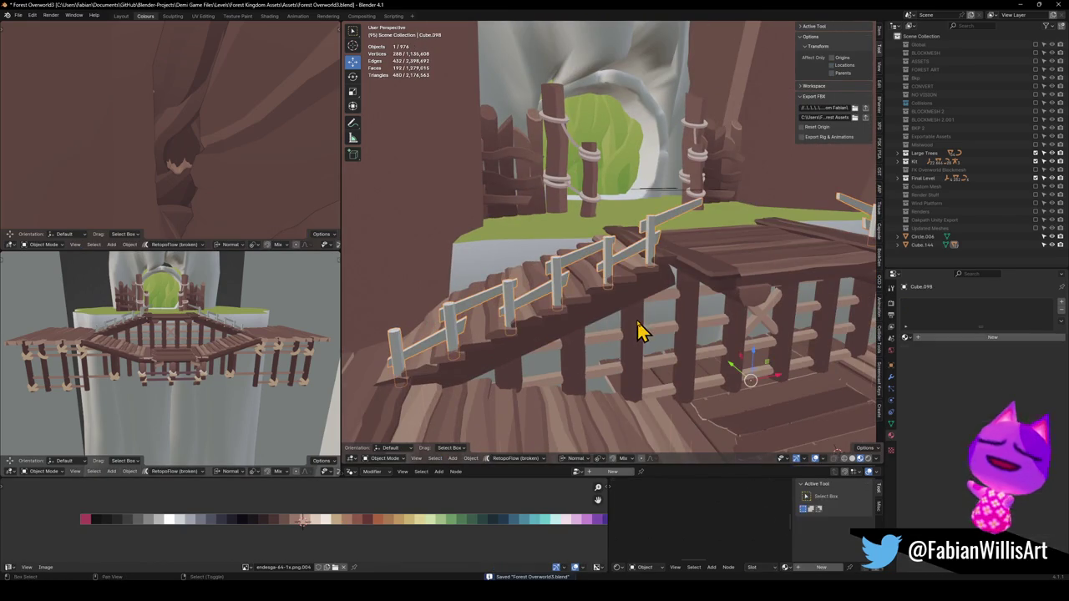
pyautogui.press('q')
pyautogui.press('Escape')
pyautogui.scroll(-2, 554, 291)
pyautogui.click(554, 291)
pyautogui.press('Tab')
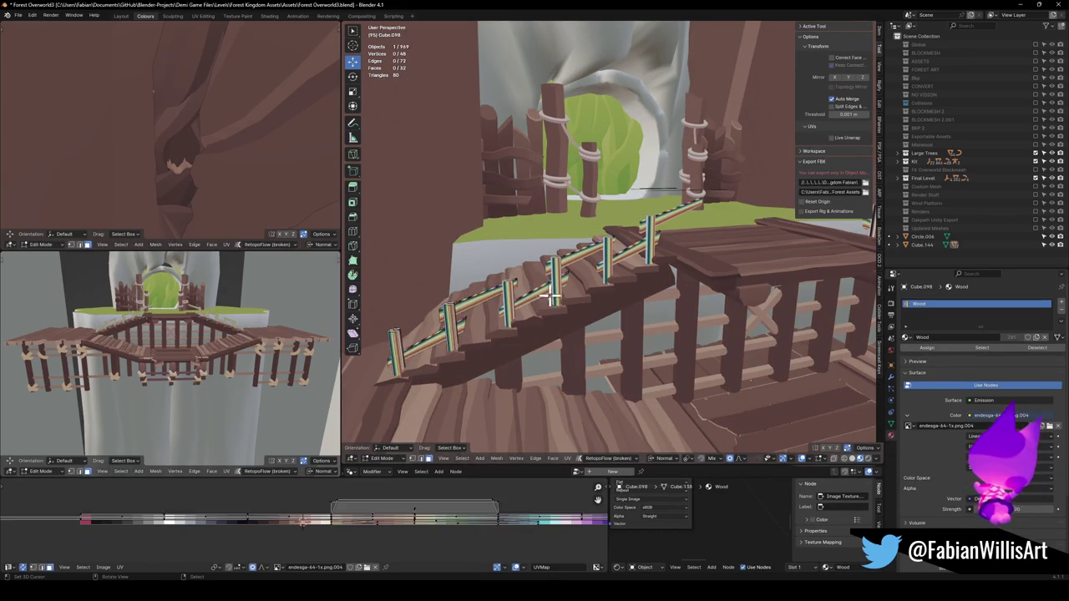
pyautogui.press('g')
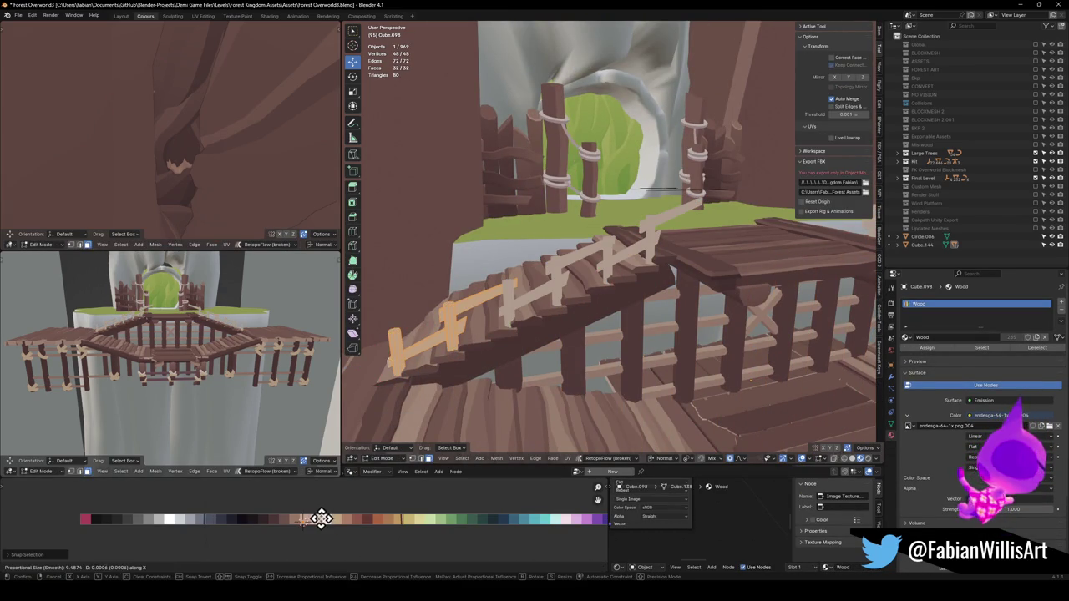
pyautogui.moveTo(603, 484)
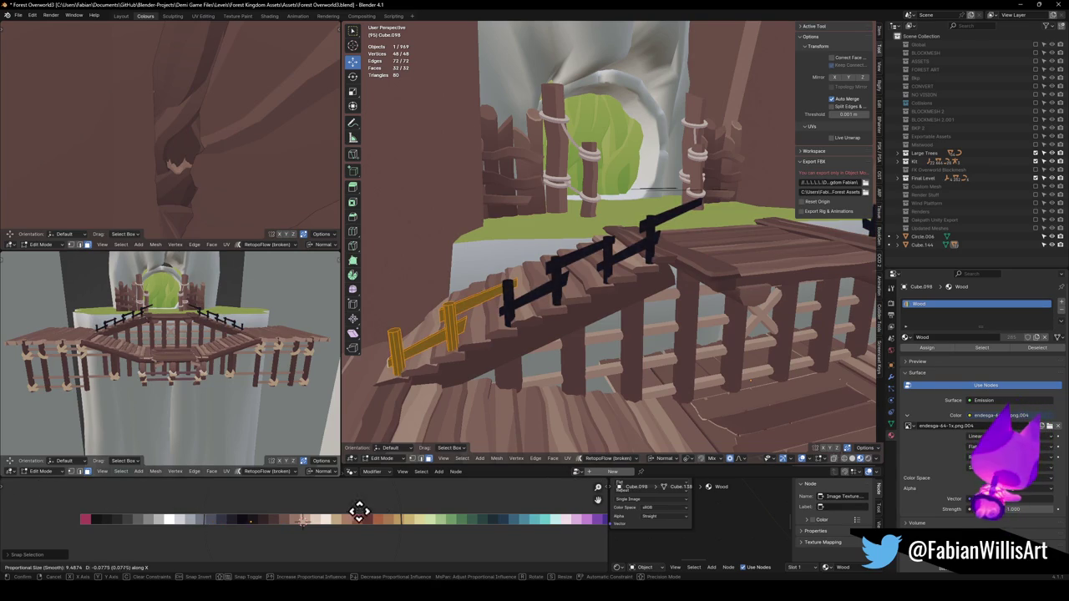
pyautogui.moveTo(21, 507)
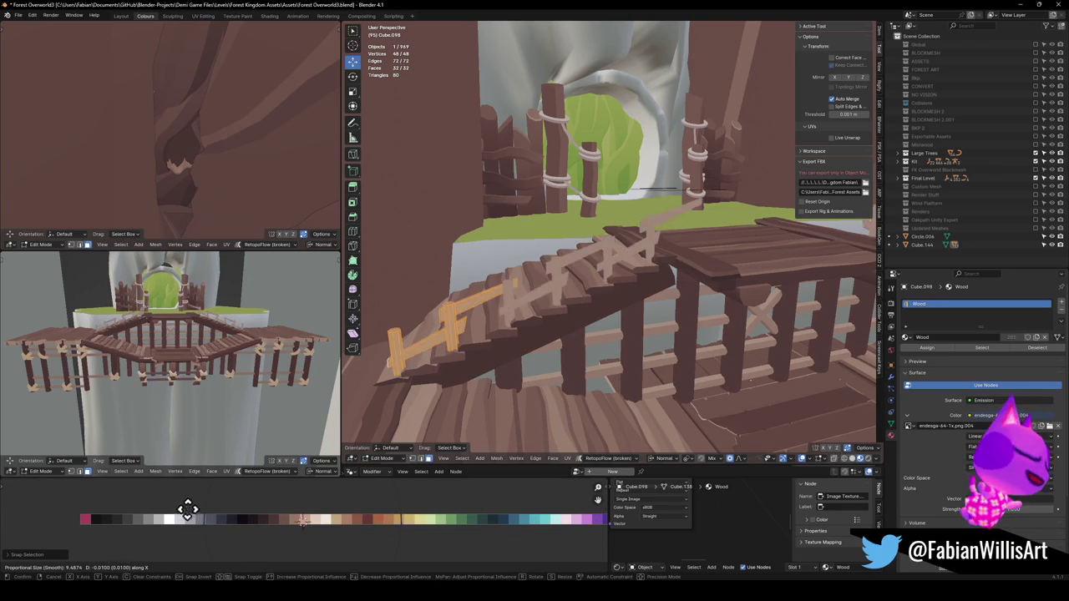
pyautogui.click(30, 514)
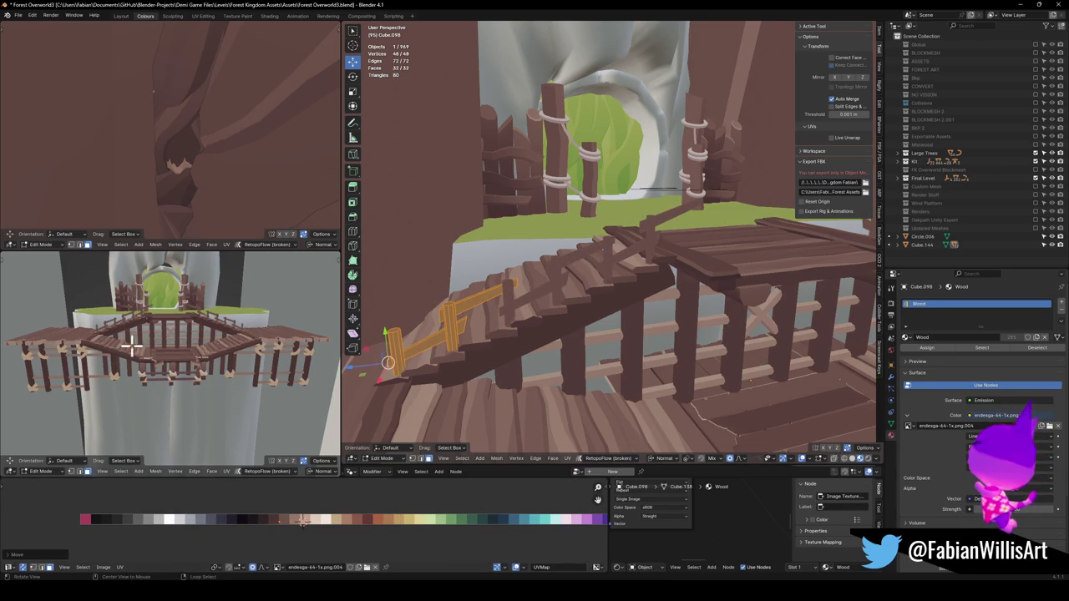
pyautogui.hotkey('alt', 'a')
# Select the stair railing's upper and lower rail segments and move them along X
pyautogui.scroll(4, 482, 317)
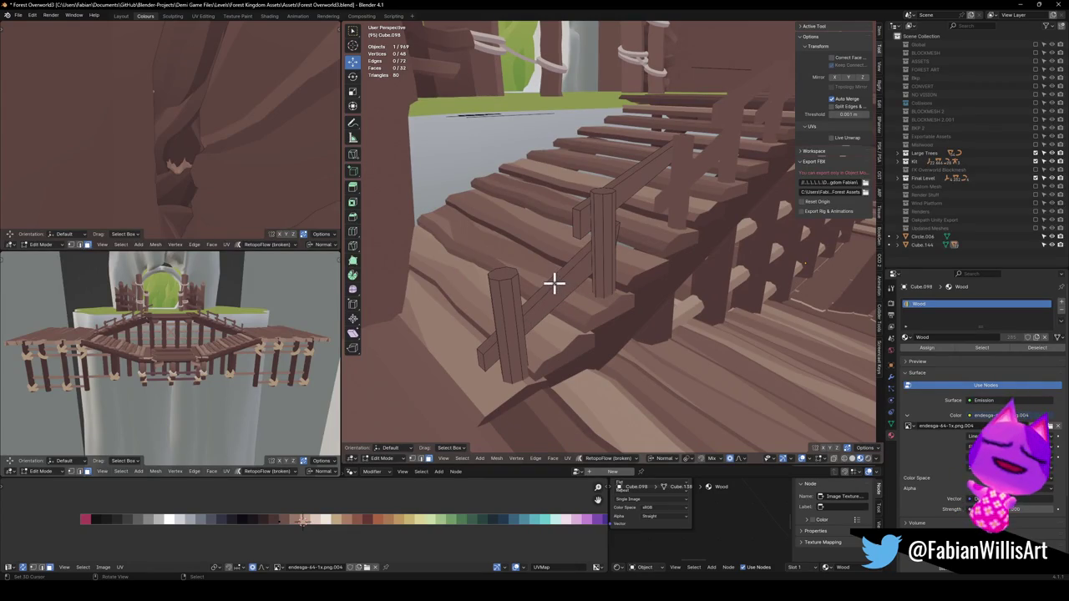
pyautogui.scroll(3, 566, 280)
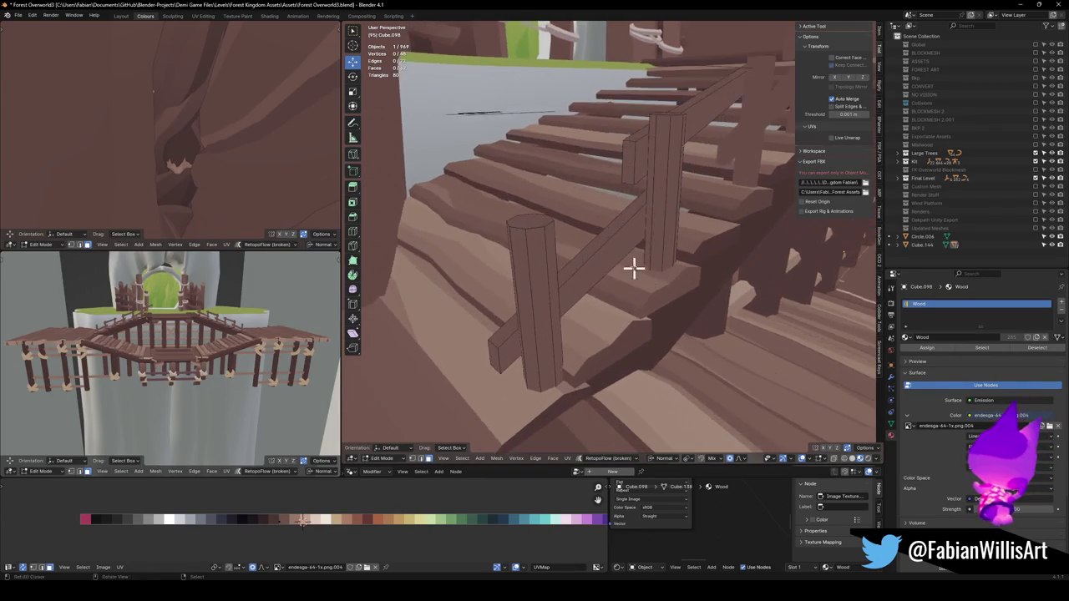
pyautogui.scroll(2, 637, 275)
pyautogui.click(596, 233)
pyautogui.scroll(-4, 596, 234)
pyautogui.scroll(1, 652, 191)
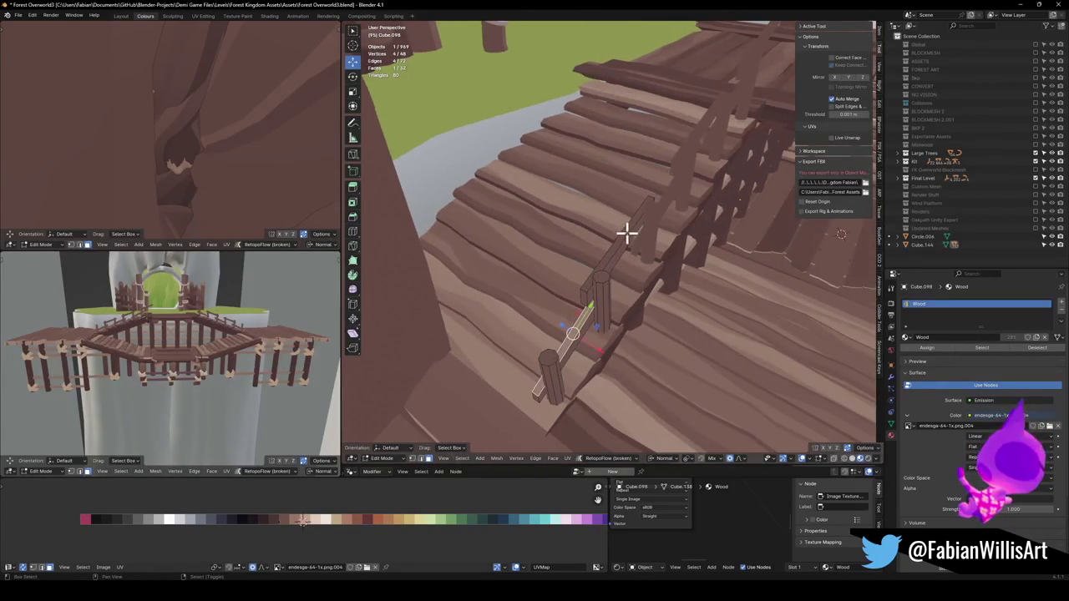
pyautogui.keyDown('shift'); pyautogui.click(633, 225); pyautogui.keyUp('shift')
pyautogui.keyDown('shift'); pyautogui.click(622, 243); pyautogui.keyUp('shift')
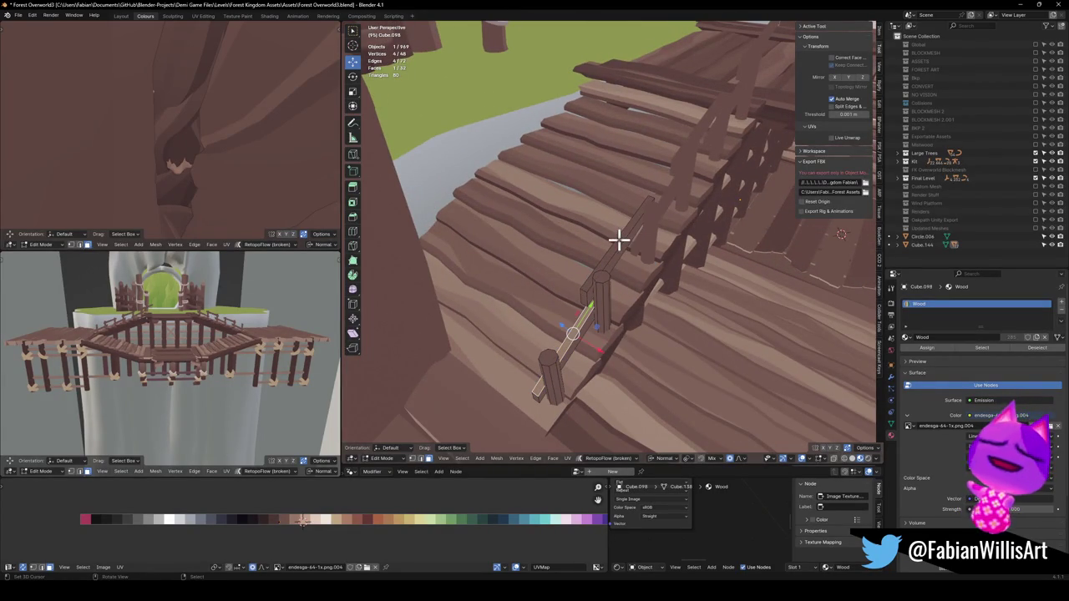
pyautogui.keyDown('alt'); pyautogui.keyDown('shift'); pyautogui.click(585, 292); pyautogui.keyUp('shift'); pyautogui.keyUp('alt')
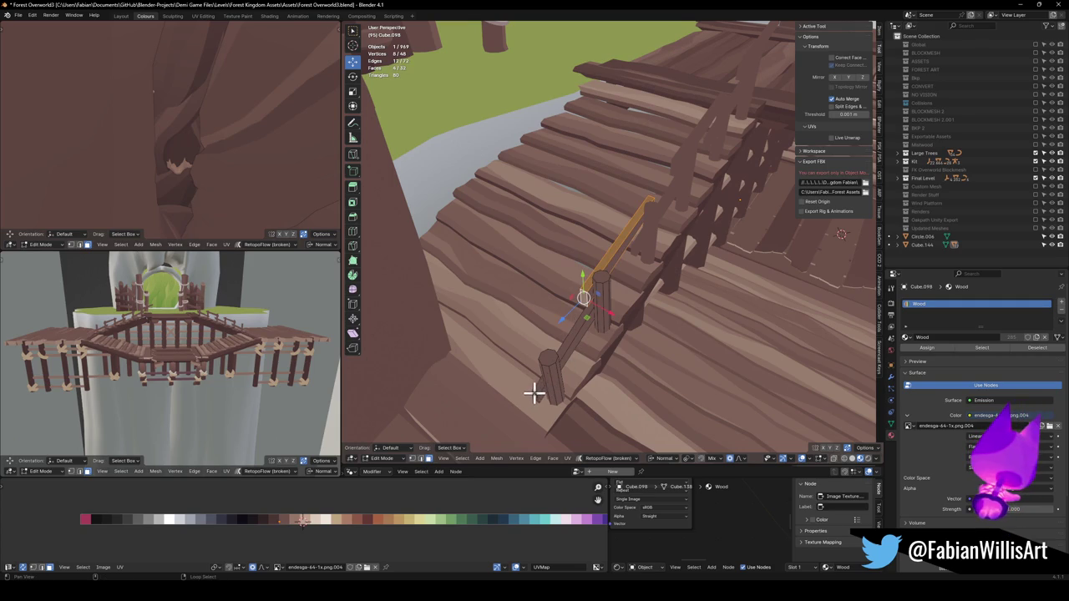
pyautogui.keyDown('alt'); pyautogui.keyDown('shift'); pyautogui.click(534, 392); pyautogui.keyUp('shift'); pyautogui.keyUp('alt')
pyautogui.scroll(10, 124, 321)
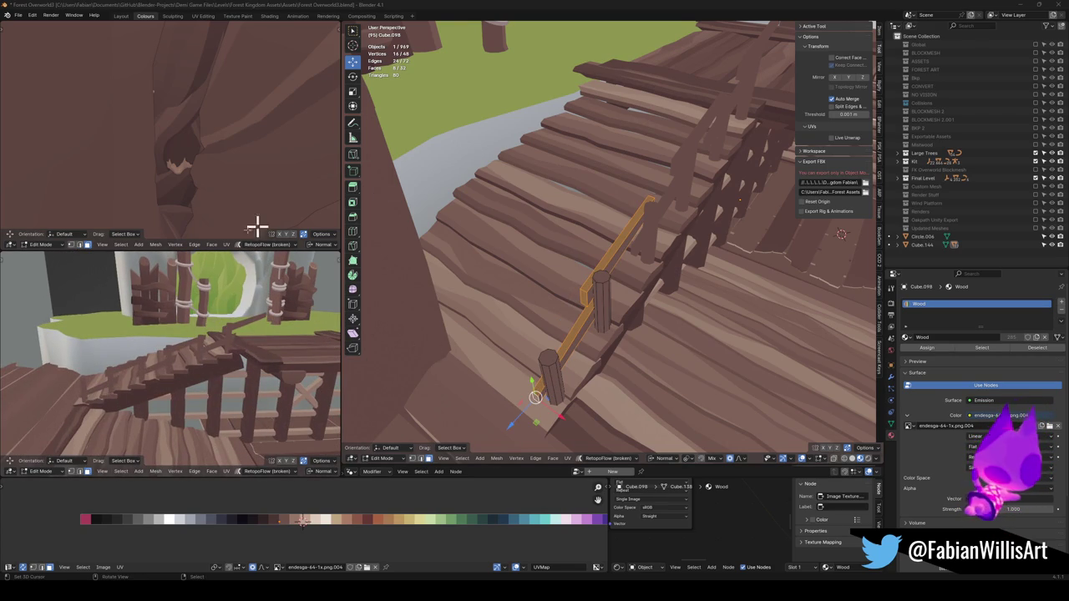
pyautogui.moveTo(137, 384)
pyautogui.mouseDown()
pyautogui.moveTo(231, 317)
pyautogui.moveTo(175, 365)
pyautogui.moveTo(243, 450)
pyautogui.mouseUp()
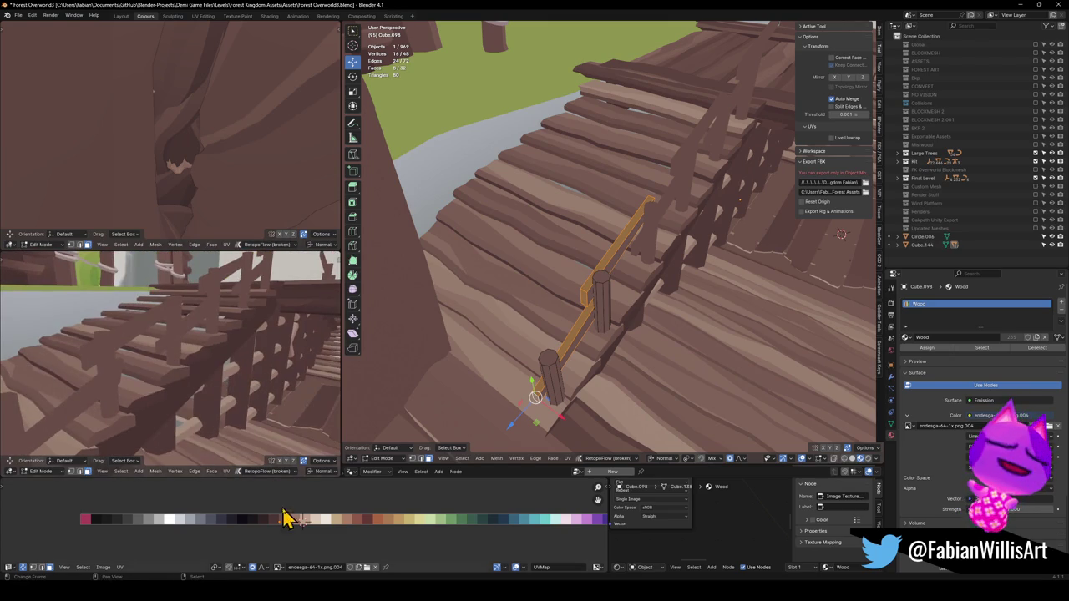
pyautogui.press('g')
pyautogui.press('x')
pyautogui.click(307, 526)
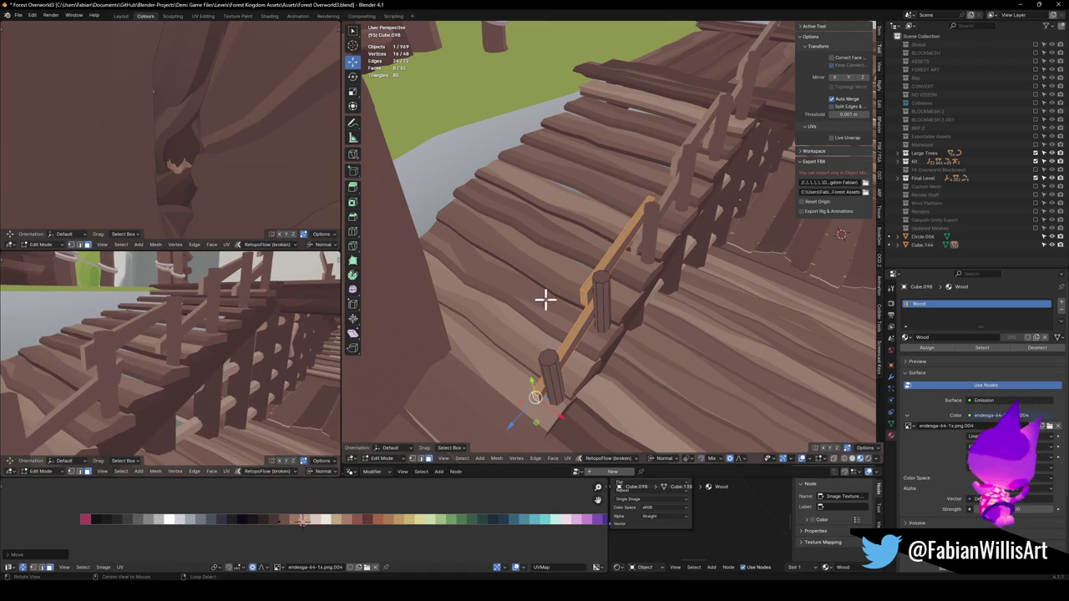
# Move the lower and upper railing posts, tops and then whole posts, along X
pyautogui.click(534, 355)
pyautogui.click(557, 339)
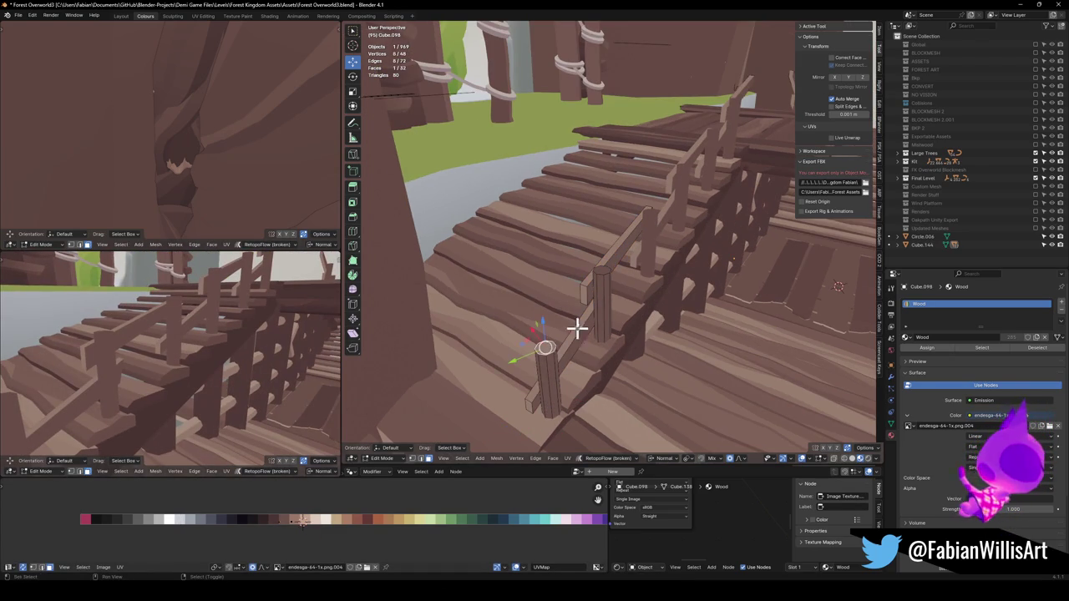
pyautogui.keyDown('shift'); pyautogui.click(605, 270); pyautogui.keyUp('shift')
pyautogui.press('g')
pyautogui.press('x')
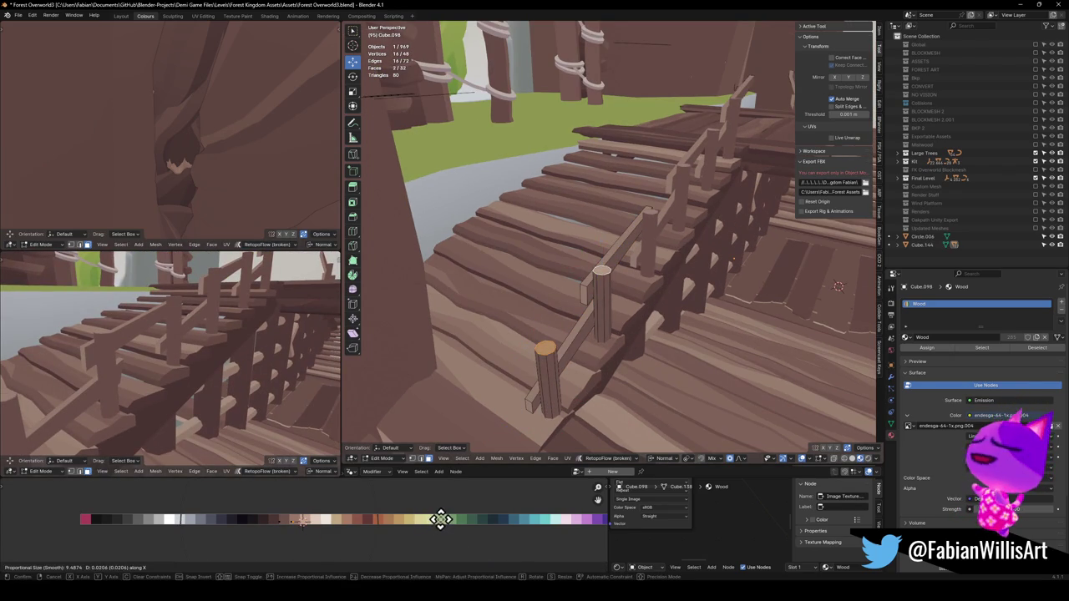
pyautogui.click(448, 518)
pyautogui.hotkey('alt', 'a')
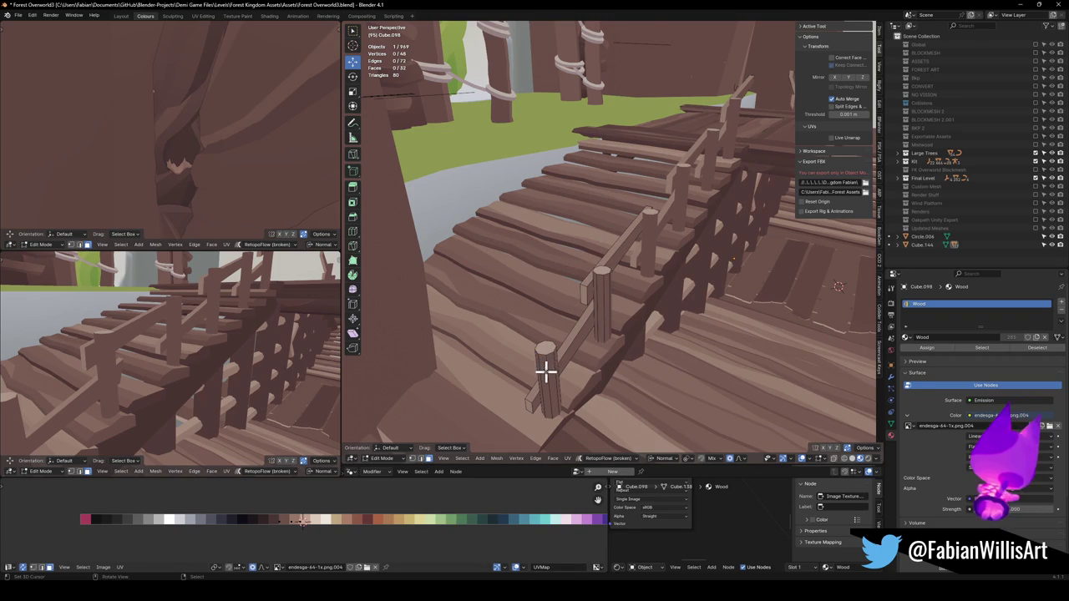
pyautogui.press('l')
pyautogui.press('l')
pyautogui.press('g')
pyautogui.press('x')
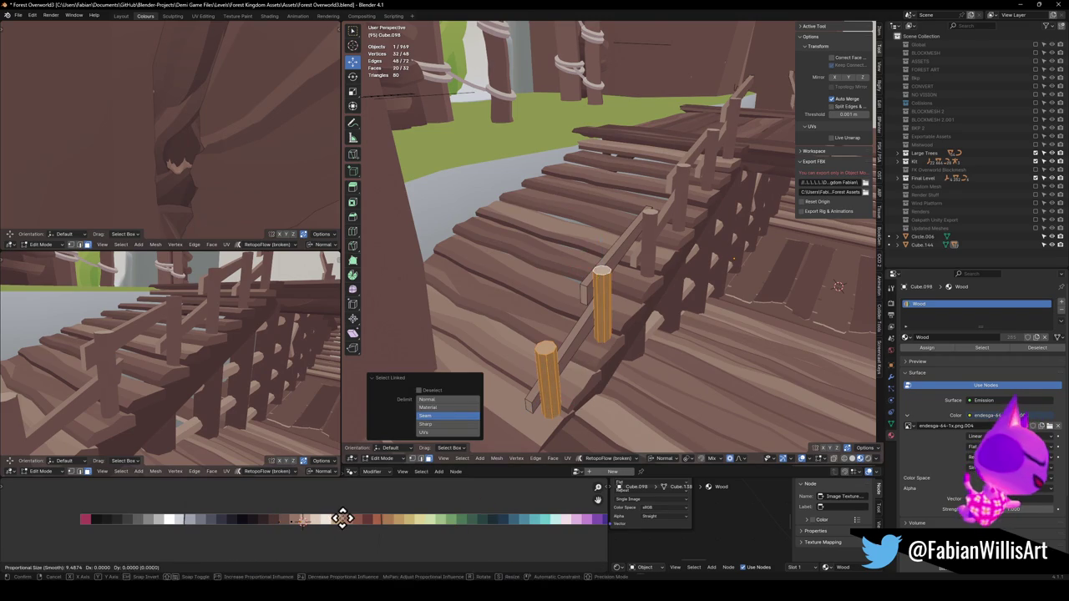
pyautogui.click(388, 498)
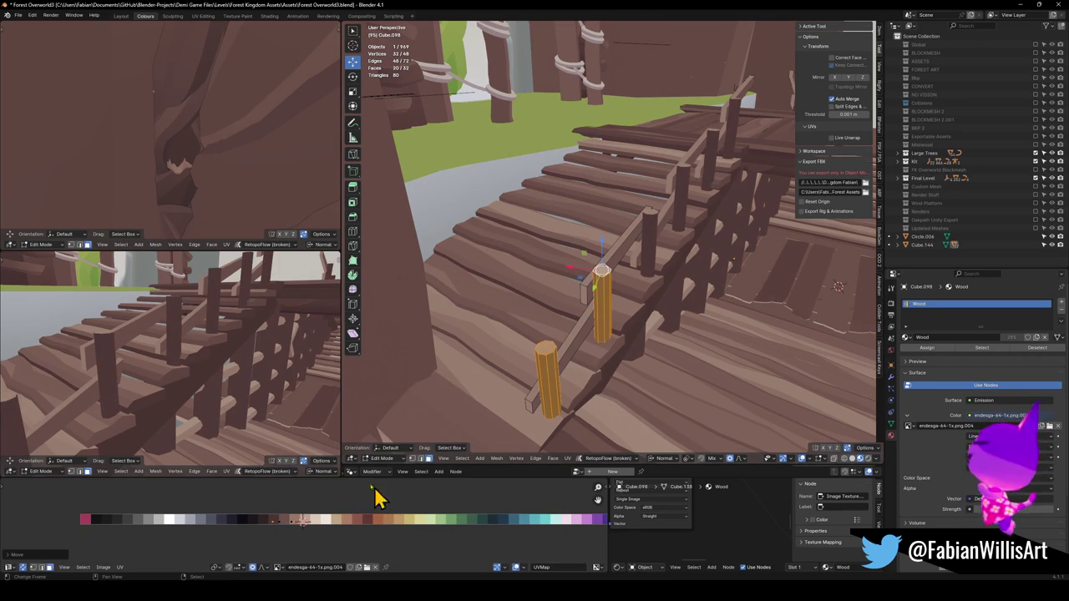
pyautogui.hotkey('alt', 'a')
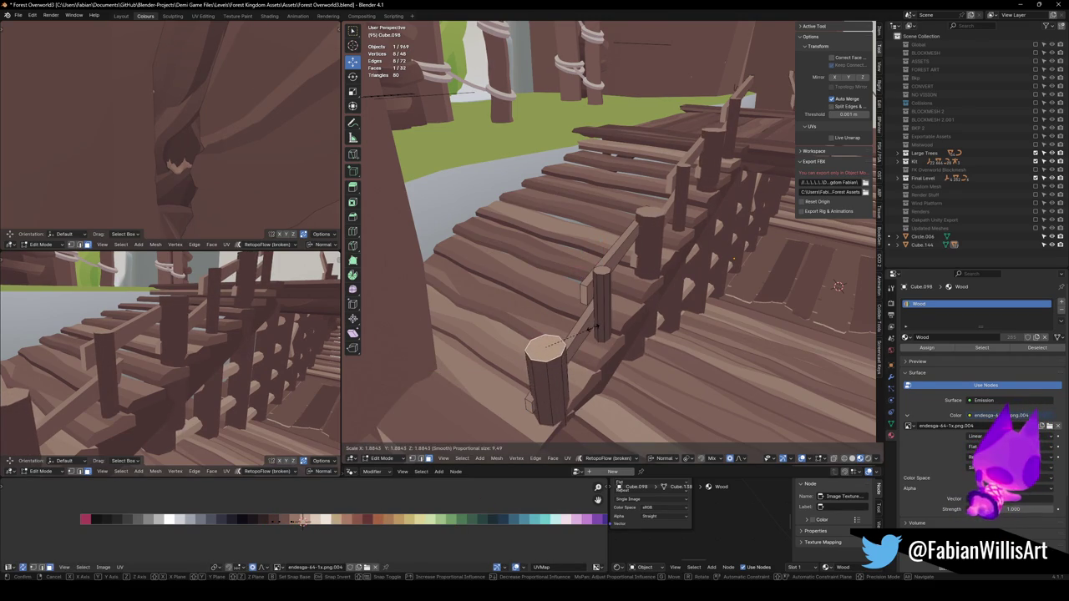
# Try a scaled loop cut on the front post, then undo it
pyautogui.moveTo(587, 334); pyautogui.dragTo(559, 356)
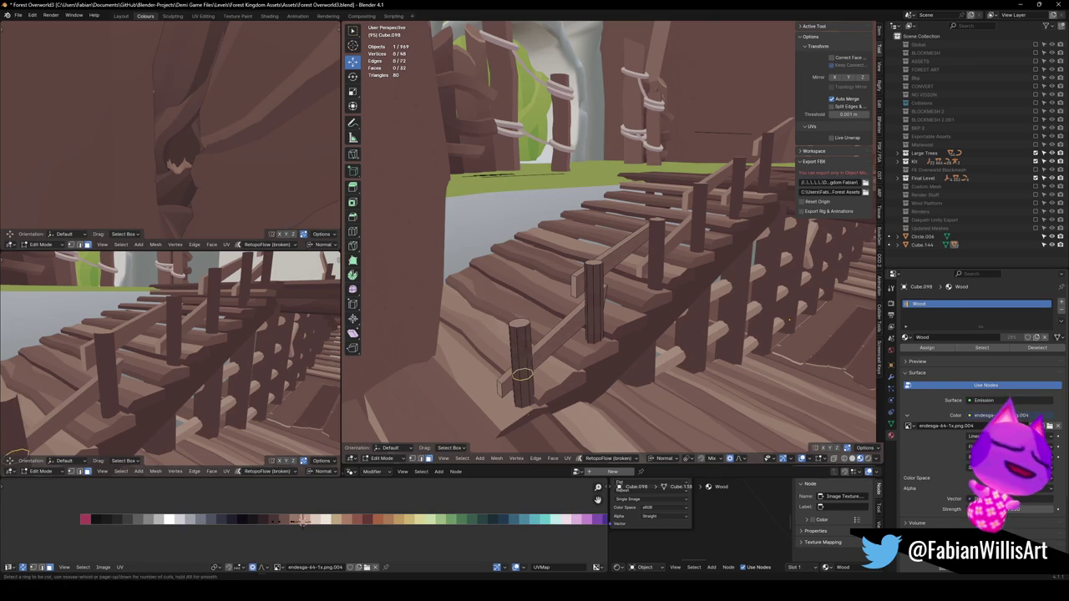
pyautogui.click(523, 354)
pyautogui.press('s')
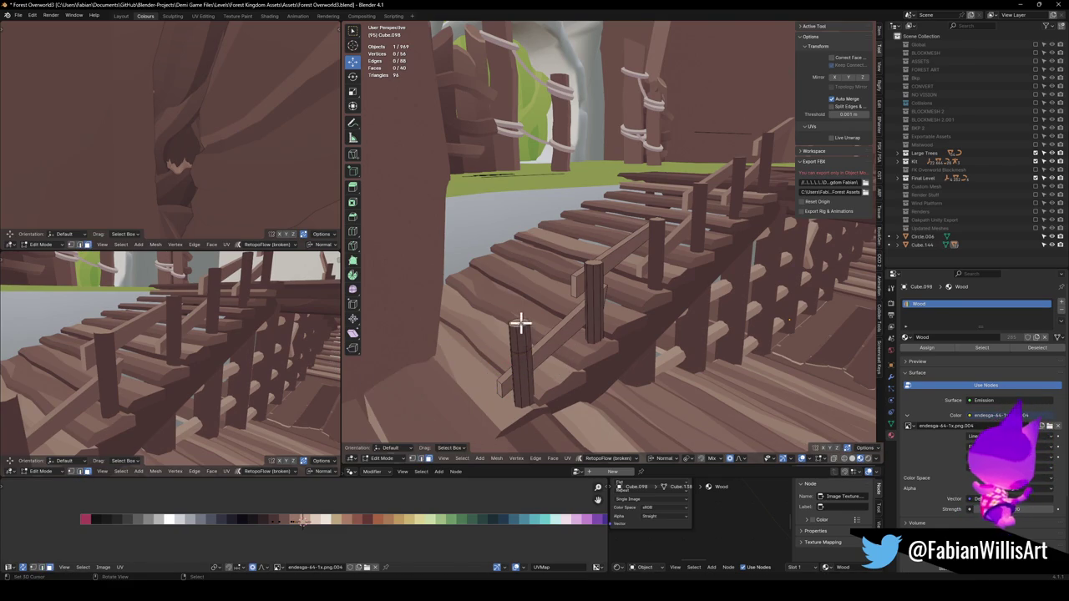
pyautogui.click(547, 309)
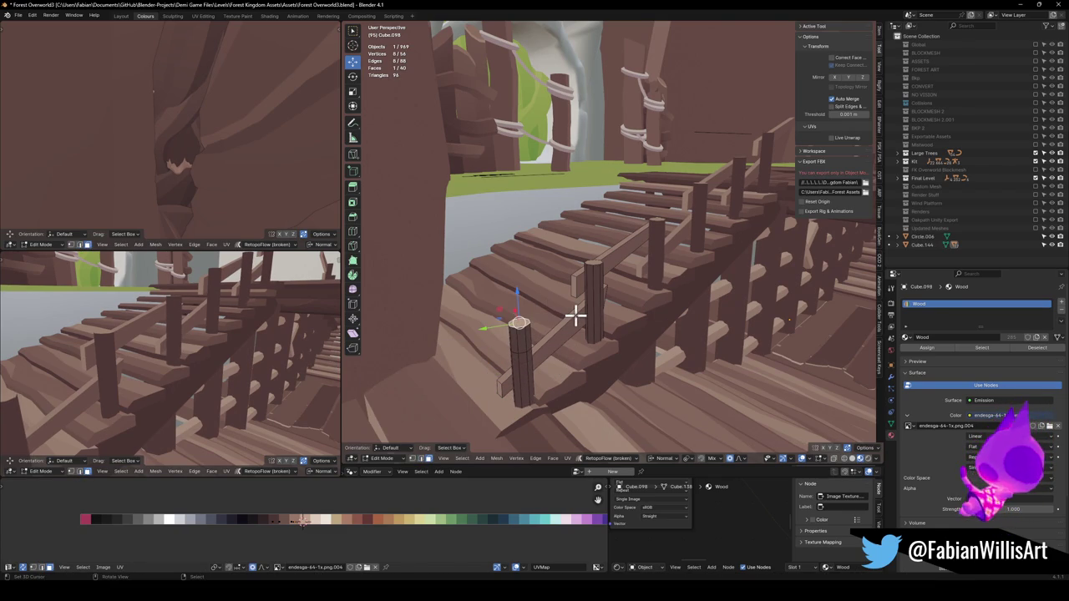
pyautogui.press('s')
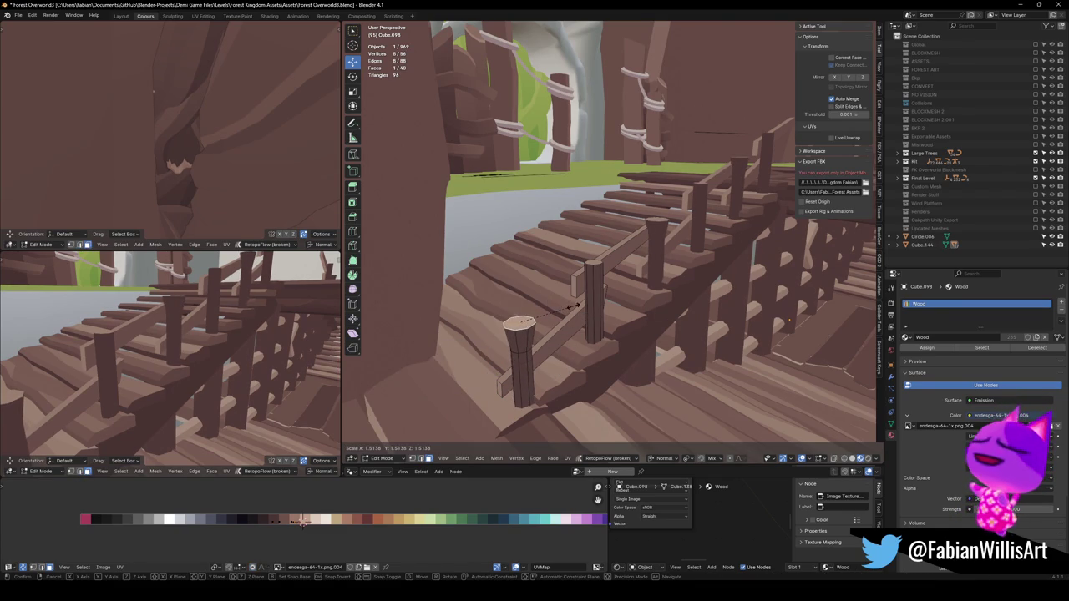
pyautogui.press('Escape')
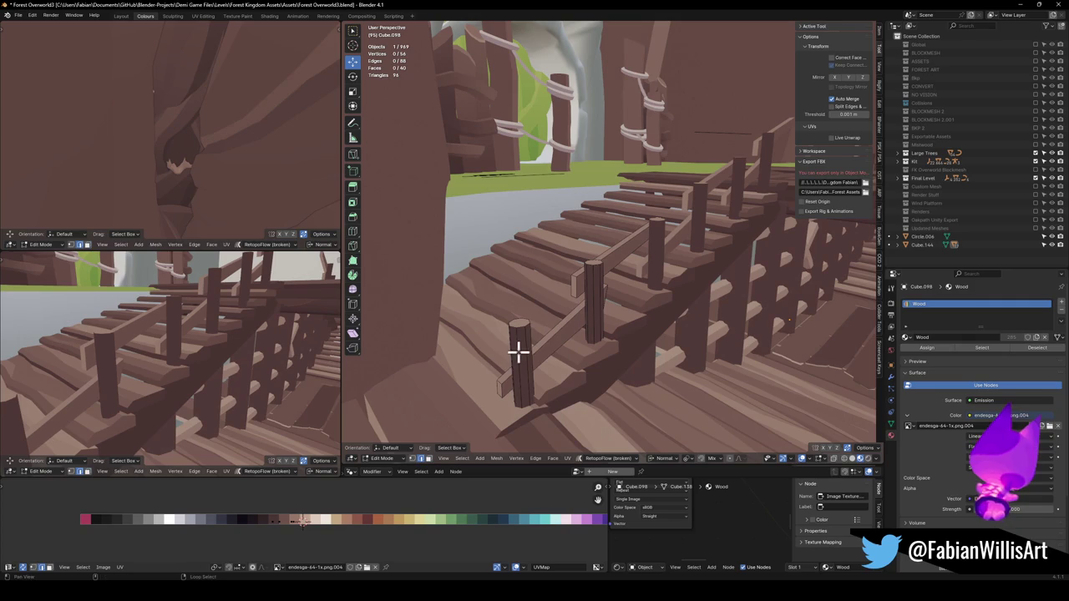
pyautogui.hotkey('ctrl', 'z')
pyautogui.click(513, 324)
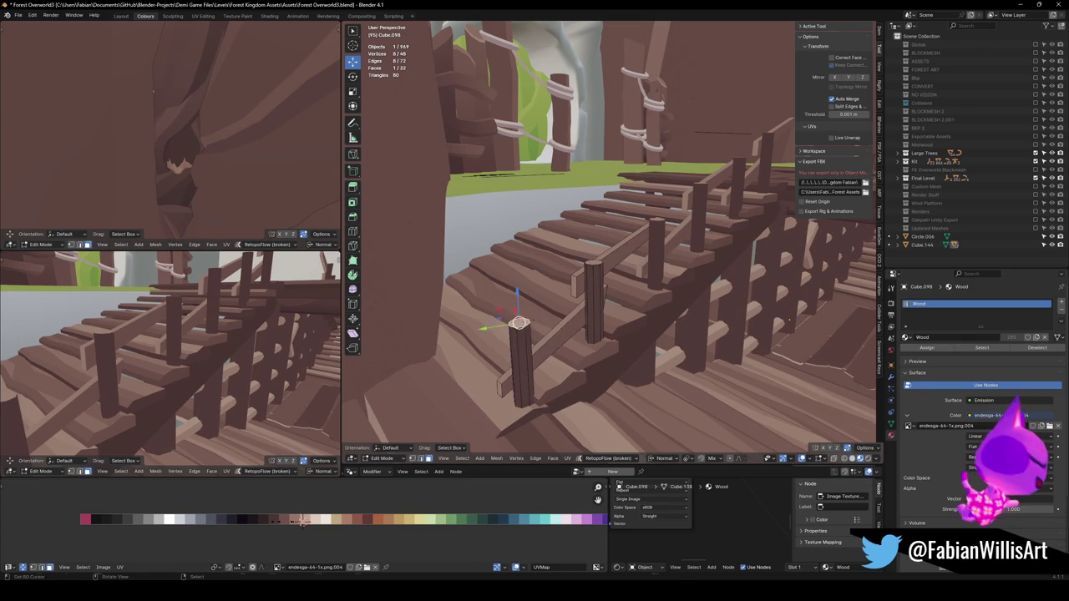
pyautogui.press('s')
pyautogui.press('Escape')
# Loop cut the front post and scale its top loop wider into a flared top
pyautogui.hotkey('ctrl', 'r')
pyautogui.click(553, 339)
pyautogui.click(520, 325)
pyautogui.click(520, 324)
pyautogui.click(520, 324)
pyautogui.press('s')
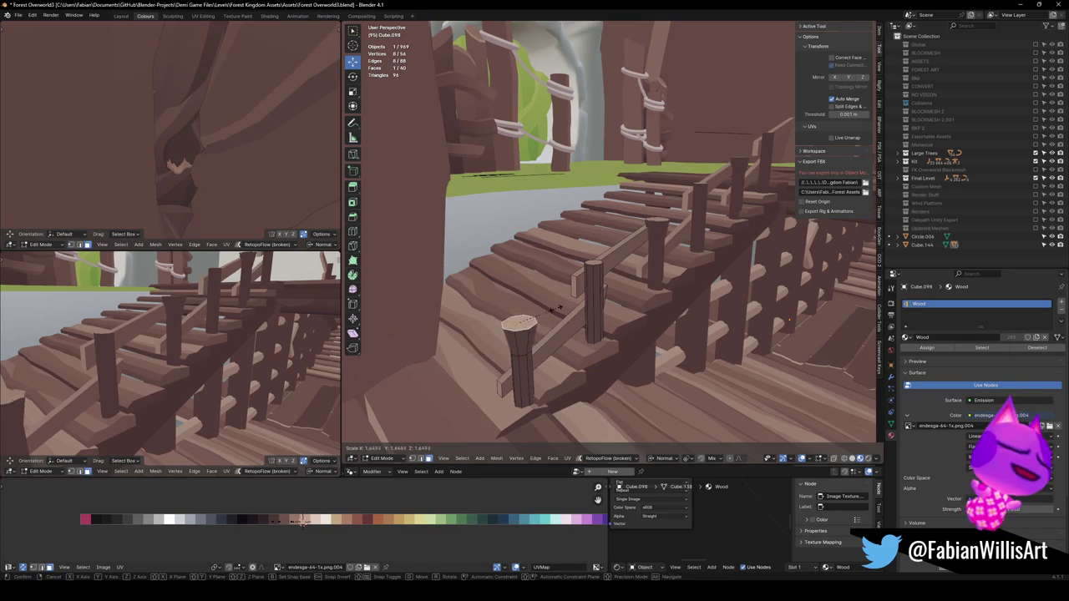
pyautogui.click(551, 309)
pyautogui.click(591, 266)
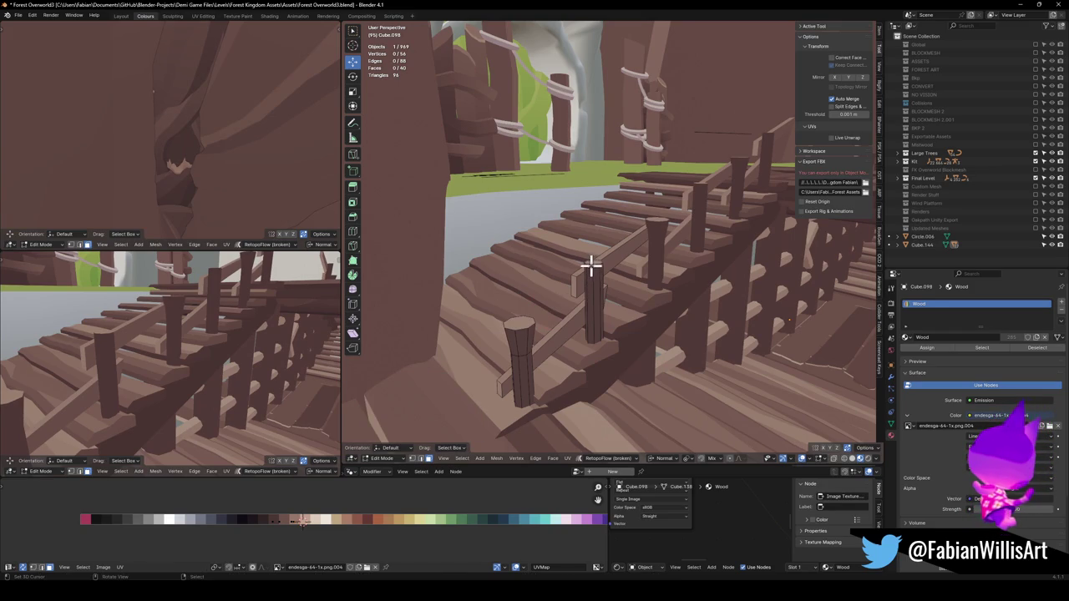
pyautogui.click(595, 282)
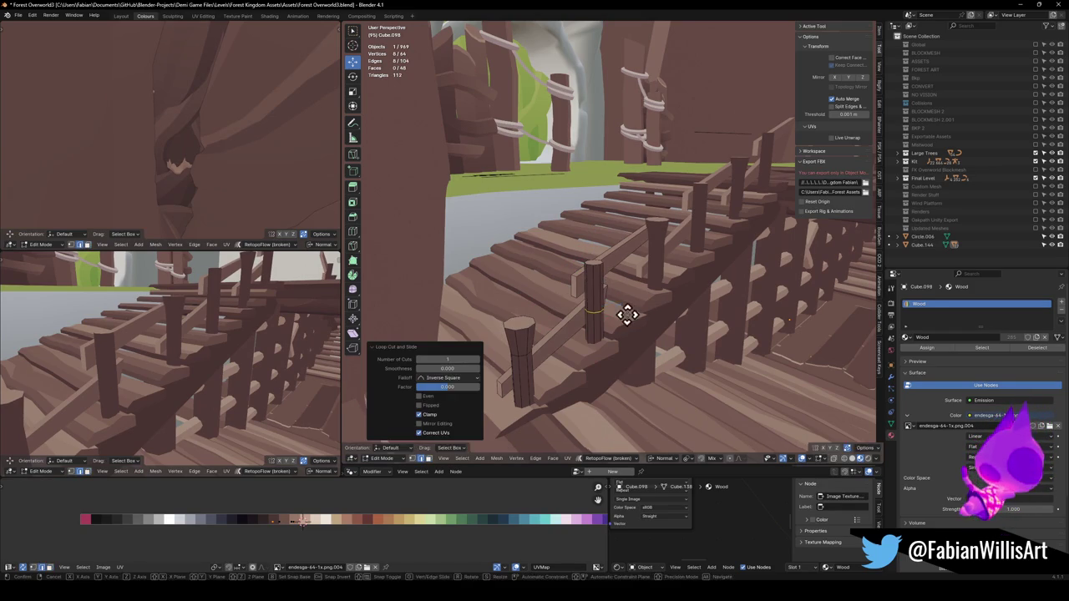
# Confirm the farther post's loop cut and widen its top loop
pyautogui.click(624, 313)
pyautogui.click(590, 266)
pyautogui.press('s')
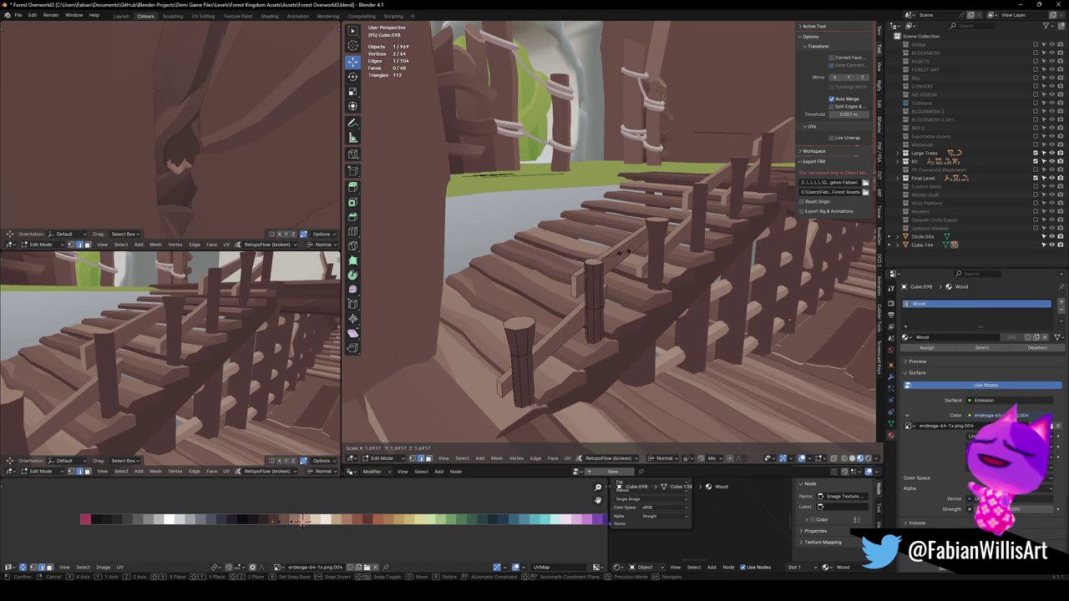
pyautogui.click(599, 257)
pyautogui.keyDown('alt'); pyautogui.click(596, 259); pyautogui.keyUp('alt')
pyautogui.press('s')
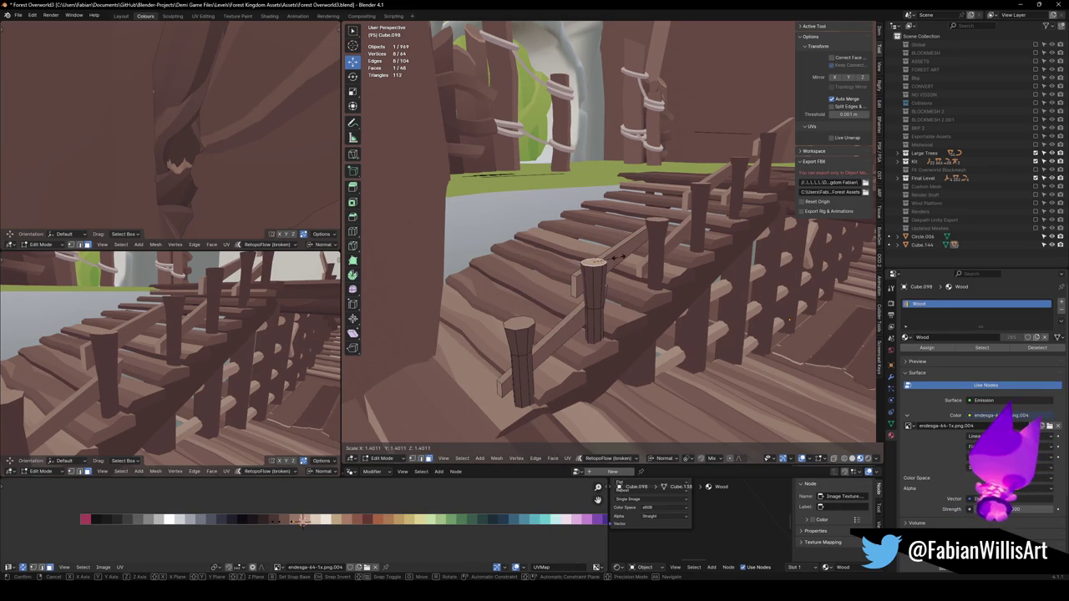
pyautogui.click(619, 258)
# Add loop cuts around the near and farther stair posts
pyautogui.moveTo(227, 368)
pyautogui.mouseDown()
pyautogui.moveTo(203, 353)
pyautogui.moveTo(213, 330)
pyautogui.mouseUp()
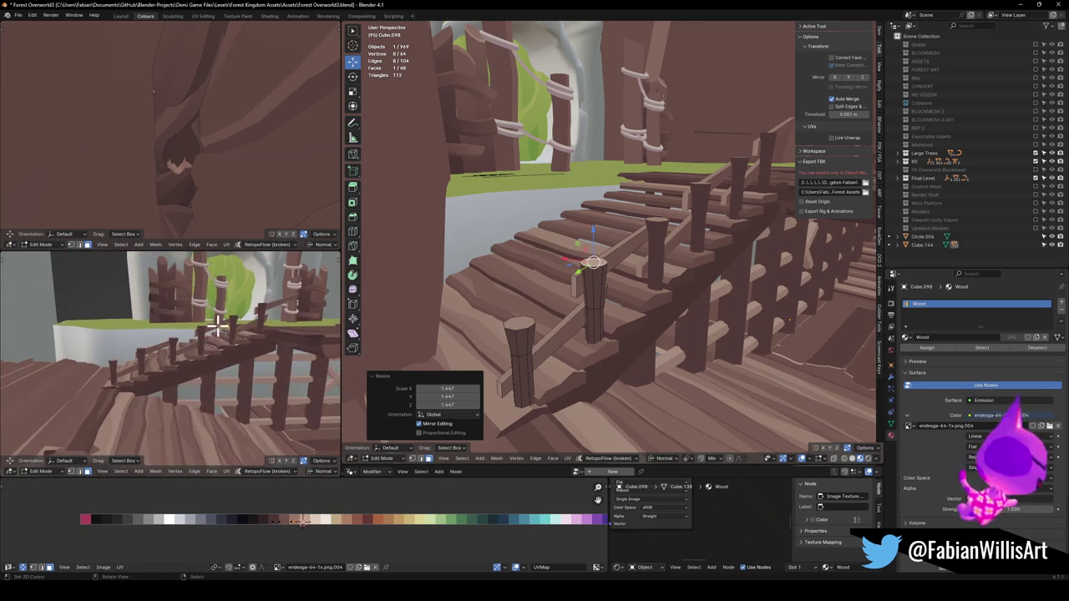
pyautogui.scroll(3, 555, 345)
pyautogui.hotkey('ctrl', 'r')
pyautogui.click(534, 363)
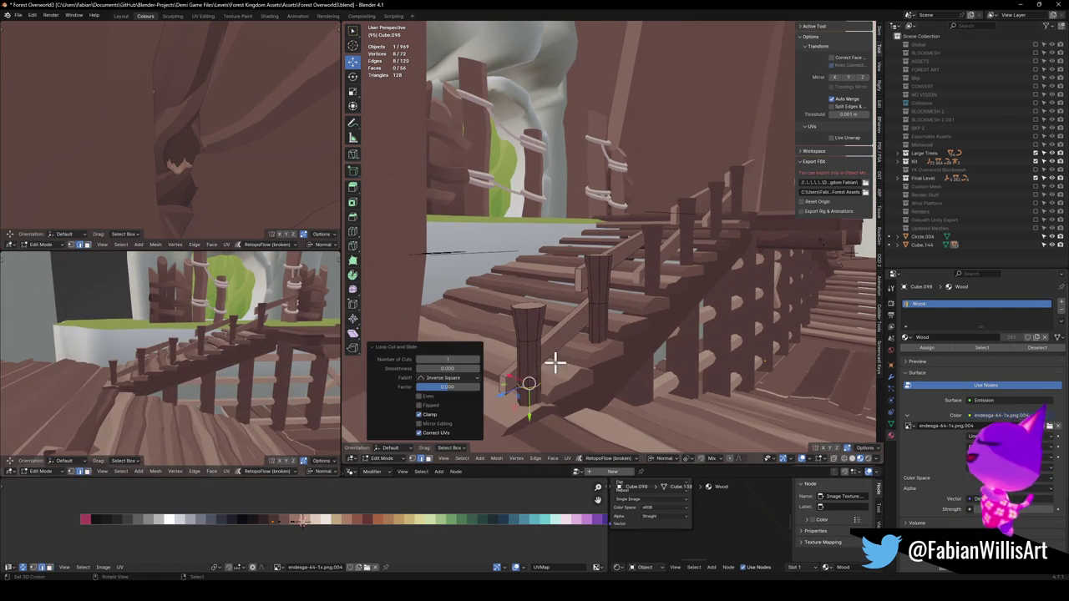
pyautogui.click(546, 368)
pyautogui.hotkey('ctrl', 'r')
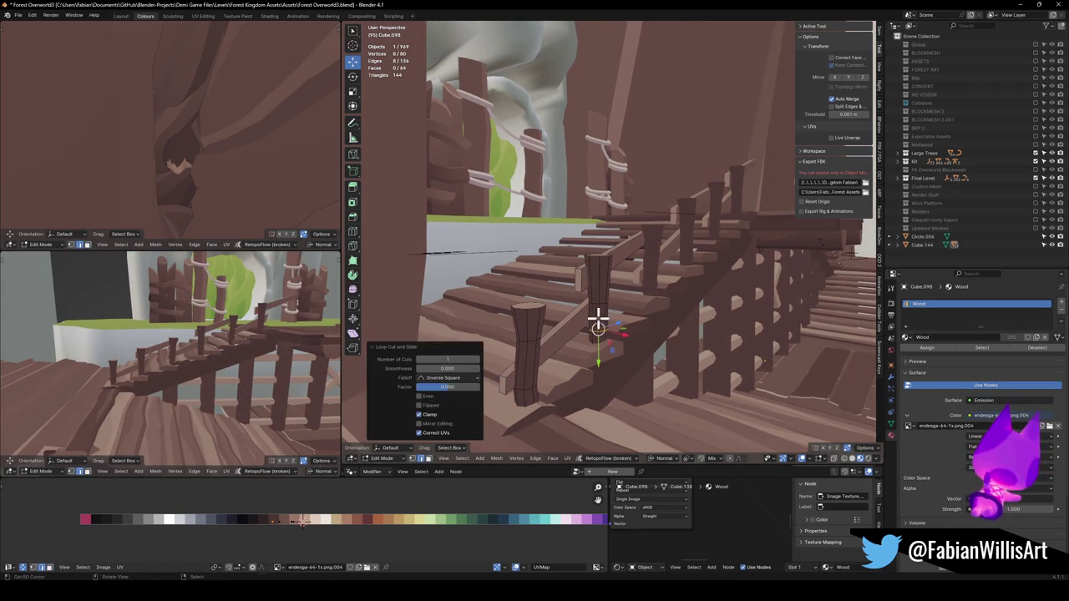
pyautogui.click(594, 274)
# Move a vertex on the farther stair post and slide an edge loop along its edges
pyautogui.click(594, 304)
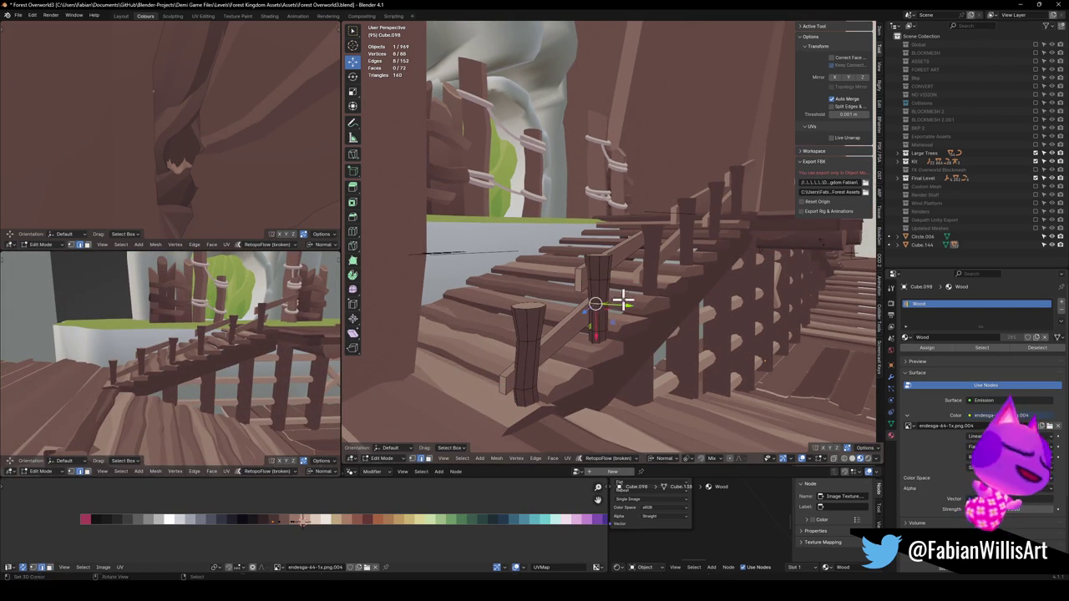
pyautogui.press('g')
pyautogui.click(650, 295)
pyautogui.moveTo(640, 282)
pyautogui.mouseDown()
pyautogui.moveTo(580, 284)
pyautogui.moveTo(615, 292)
pyautogui.mouseUp()
pyautogui.press('g')
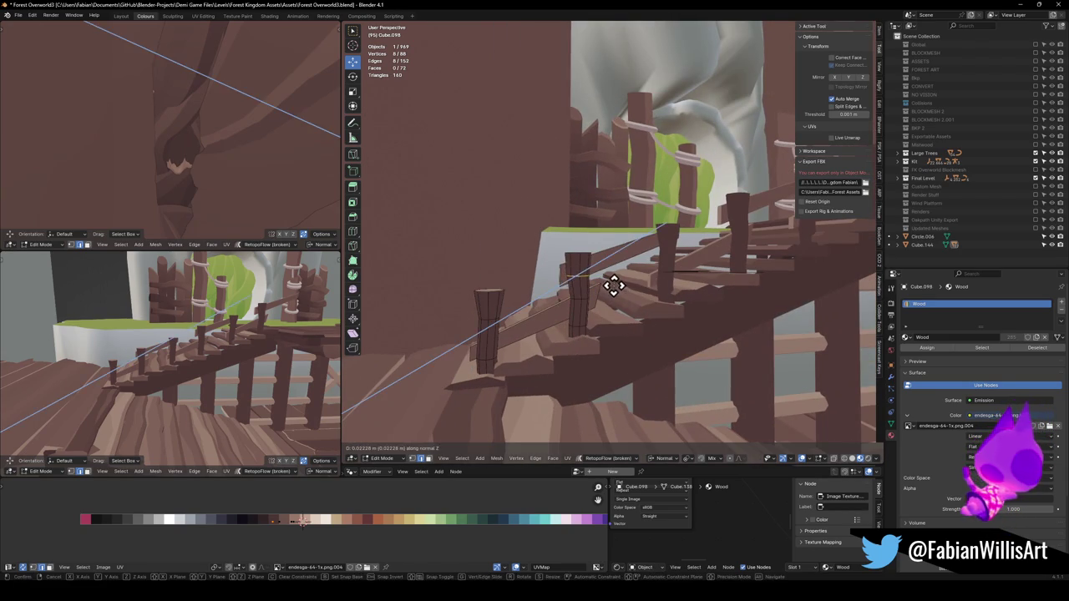
pyautogui.press('g')
pyautogui.click(619, 284)
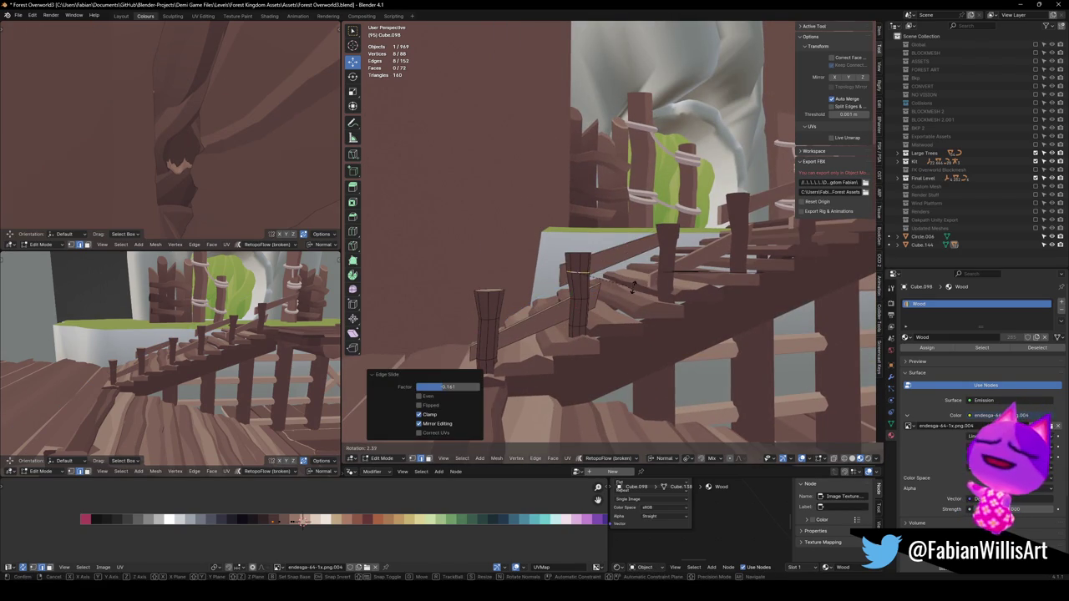
# Trackball-rotate the left post's top face to tilt it, then leave Edit Mode
pyautogui.moveTo(574, 276); pyautogui.dragTo(579, 271)
pyautogui.scroll(3, 598, 255)
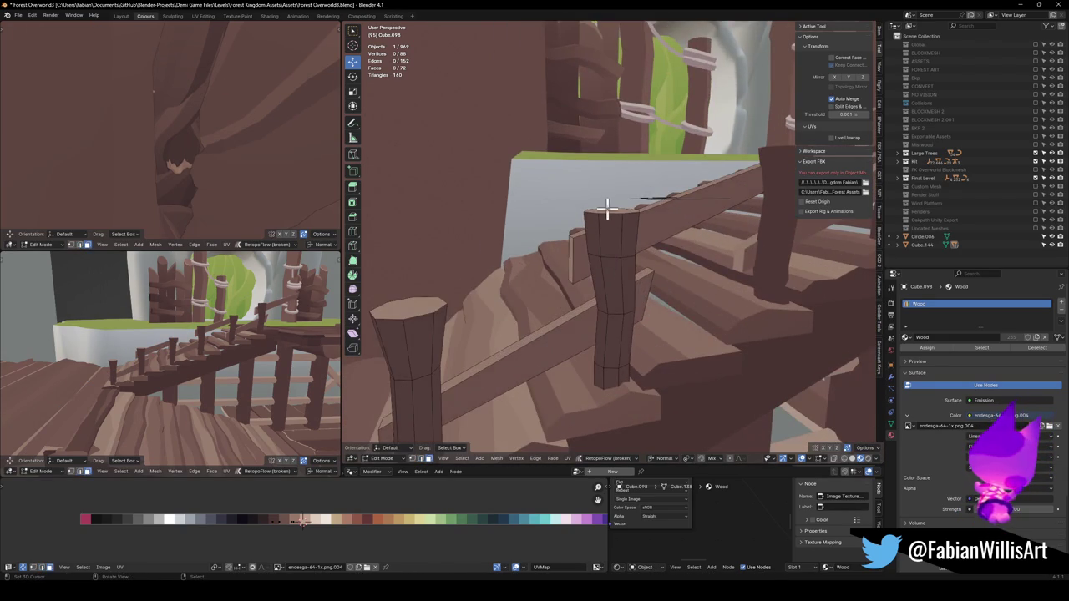
pyautogui.click(607, 209)
pyautogui.moveTo(607, 209); pyautogui.dragTo(623, 231)
pyautogui.press('r')
pyautogui.press('r')
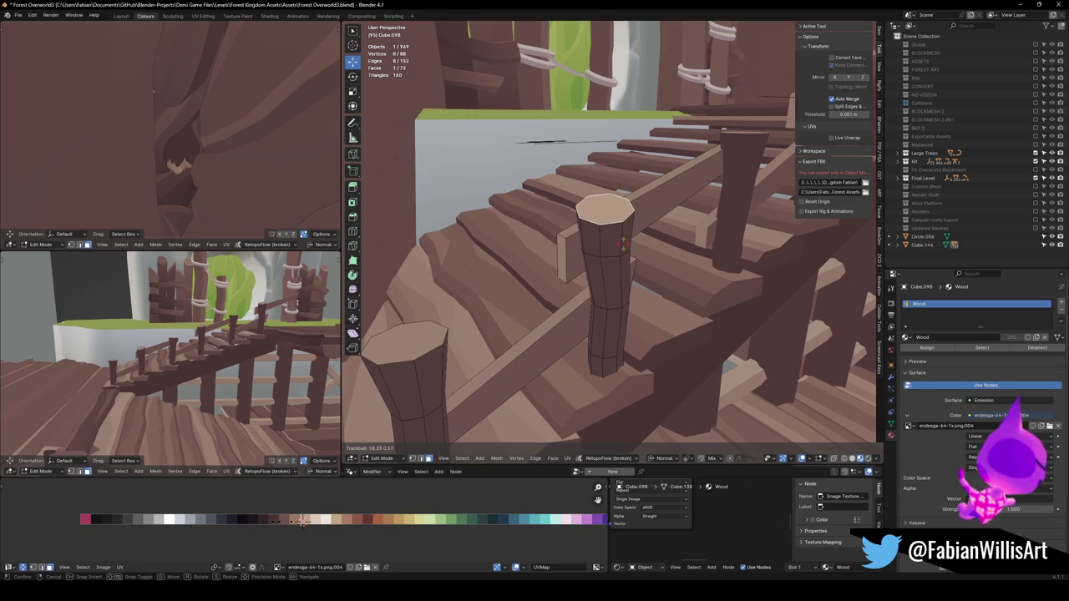
pyautogui.press('Escape')
pyautogui.click(406, 340)
pyautogui.press('r')
pyautogui.press('r')
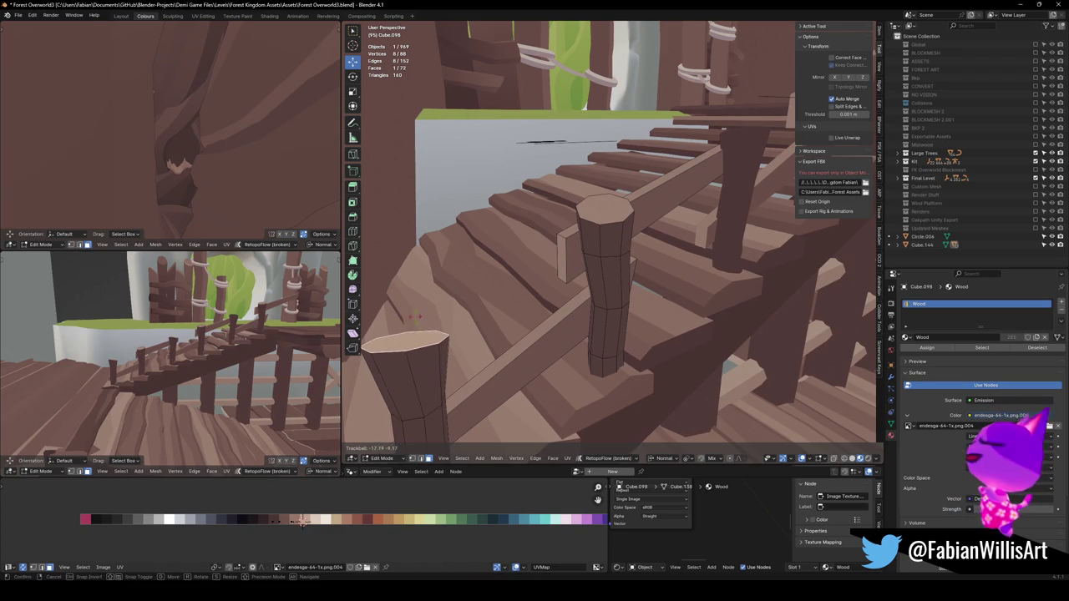
pyautogui.click(482, 351)
pyautogui.hotkey('alt', 'a')
pyautogui.moveTo(481, 351)
pyautogui.mouseDown()
pyautogui.moveTo(501, 298)
pyautogui.moveTo(643, 281)
pyautogui.moveTo(659, 317)
pyautogui.moveTo(654, 309)
pyautogui.moveTo(699, 320)
pyautogui.moveTo(607, 313)
pyautogui.moveTo(604, 345)
pyautogui.moveTo(718, 315)
pyautogui.moveTo(709, 267)
pyautogui.moveTo(661, 292)
pyautogui.moveTo(587, 300)
pyautogui.moveTo(592, 284)
pyautogui.moveTo(618, 317)
pyautogui.moveTo(654, 289)
pyautogui.moveTo(612, 299)
pyautogui.moveTo(625, 292)
pyautogui.moveTo(635, 305)
pyautogui.moveTo(627, 334)
pyautogui.moveTo(615, 292)
pyautogui.moveTo(627, 268)
pyautogui.moveTo(594, 271)
pyautogui.moveTo(610, 267)
pyautogui.moveTo(620, 289)
pyautogui.moveTo(610, 284)
pyautogui.mouseUp()
pyautogui.press('Tab')
# Deselect the stair mesh and save Forest Overworld3.blend
pyautogui.hotkey('alt', 'a')
pyautogui.hotkey('ctrl', 's')
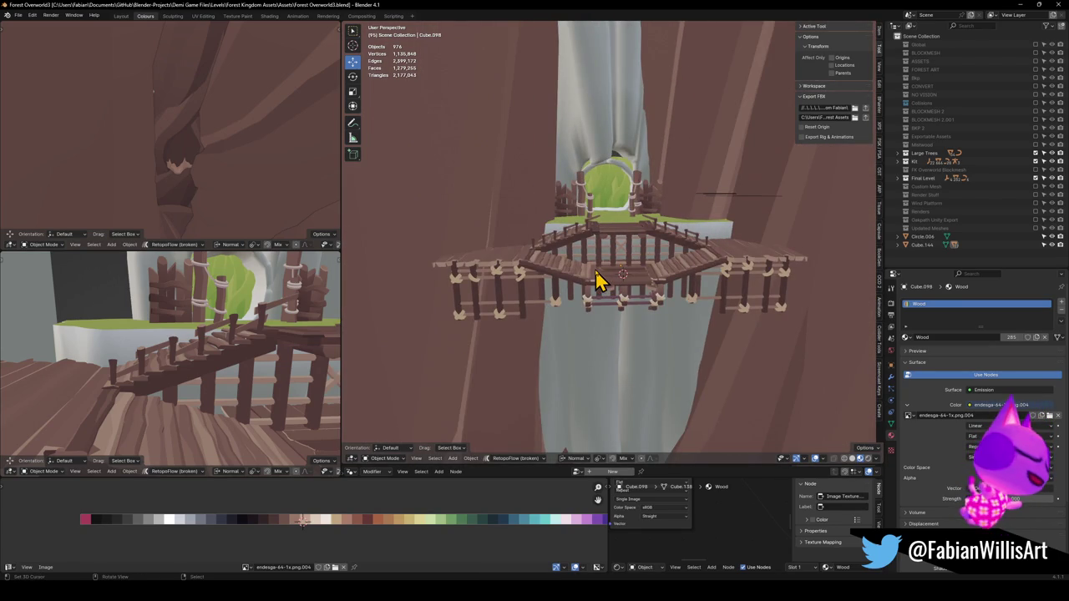
pyautogui.hotkey('ctrl', 's')
# Select the FX_OVERWORLD empty and roughly 250 level objects, then switch to Unity
pyautogui.moveTo(551, 276)
pyautogui.mouseDown()
pyautogui.moveTo(475, 248)
pyautogui.moveTo(632, 259)
pyautogui.mouseUp()
pyautogui.click(593, 249)
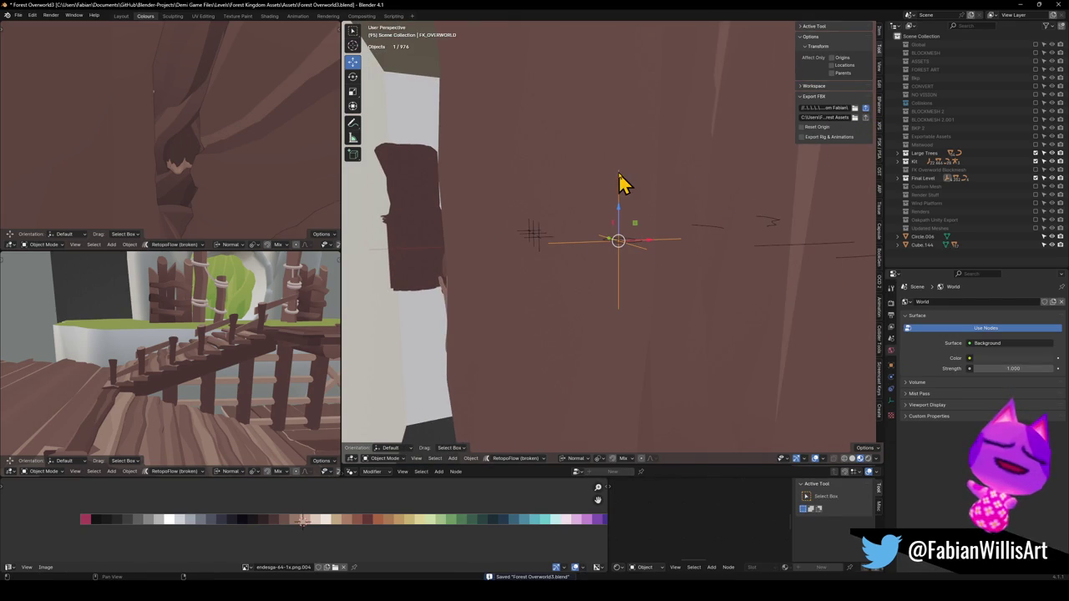
pyautogui.click(599, 521)
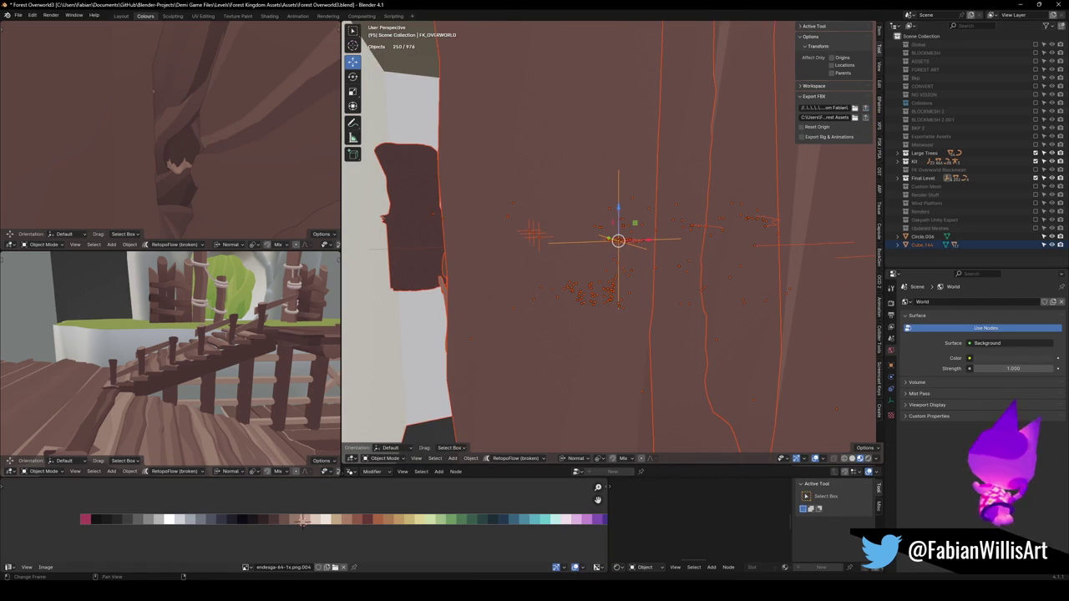
pyautogui.hotkey('alt', 'Tab')
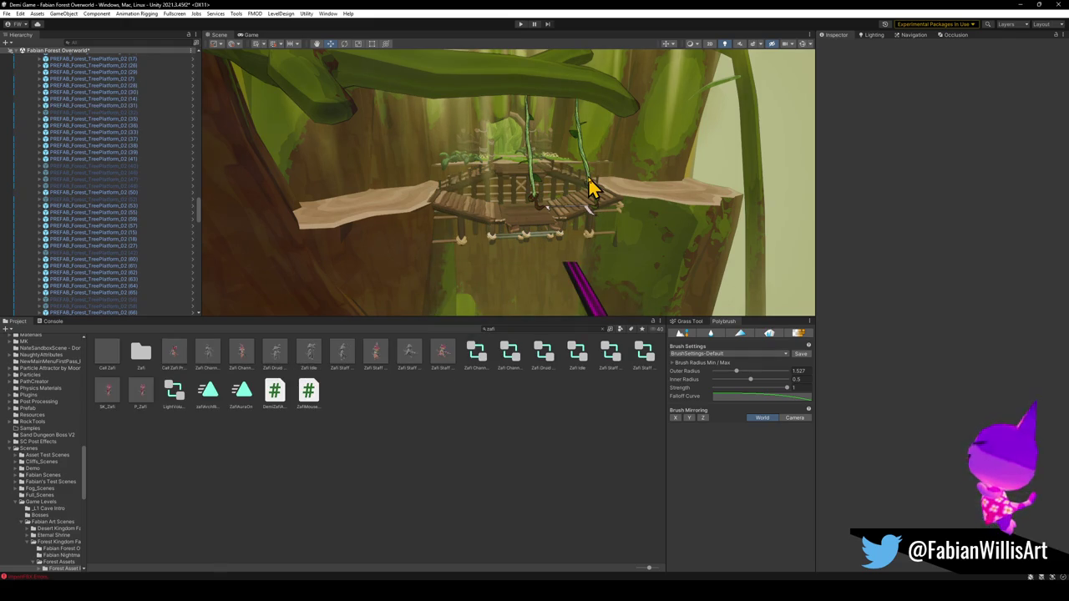
# Raise tree platform (67) slightly and rotate it to Y -183.392
pyautogui.moveTo(562, 229)
pyautogui.mouseDown()
pyautogui.moveTo(532, 203)
pyautogui.moveTo(543, 206)
pyautogui.moveTo(523, 208)
pyautogui.moveTo(562, 215)
pyautogui.moveTo(591, 246)
pyautogui.moveTo(489, 241)
pyautogui.mouseUp()
pyautogui.click(489, 235)
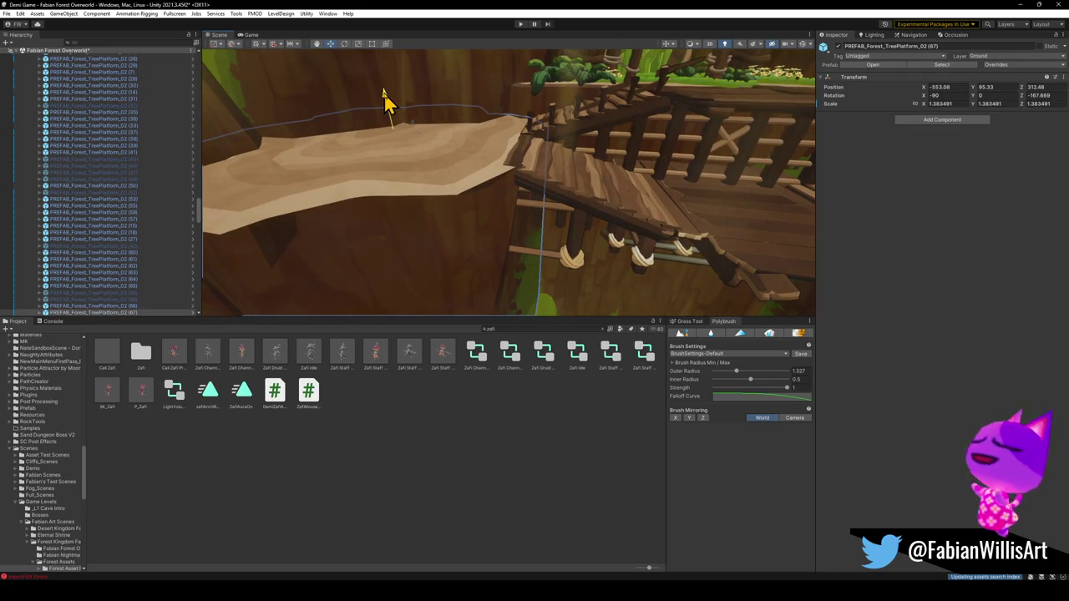
pyautogui.moveTo(384, 99); pyautogui.dragTo(384, 97)
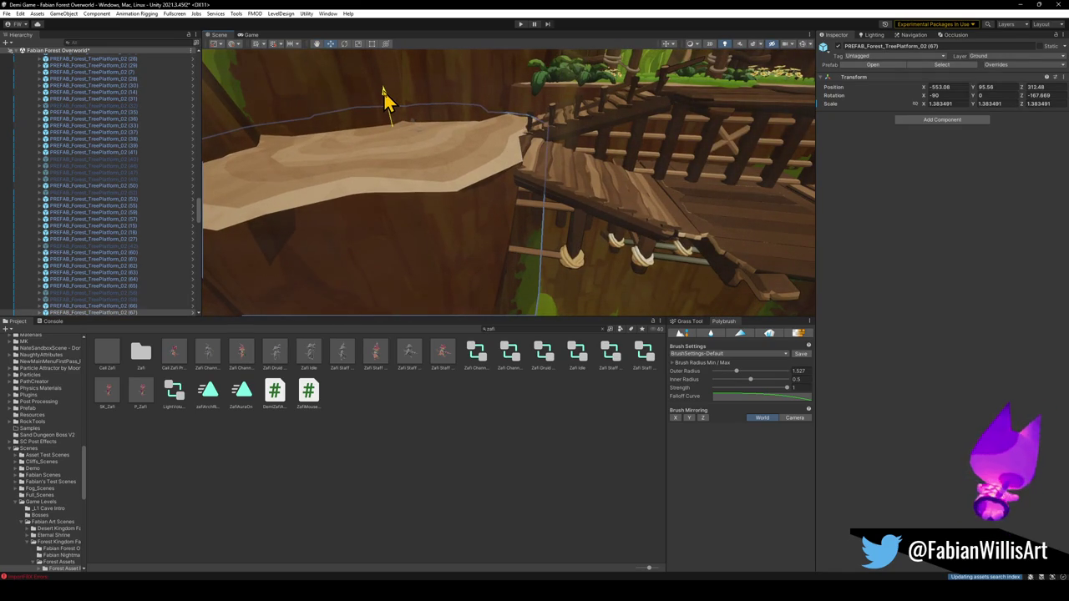
pyautogui.hotkey('ctrl', 'z')
pyautogui.hotkey('ctrl', 'y')
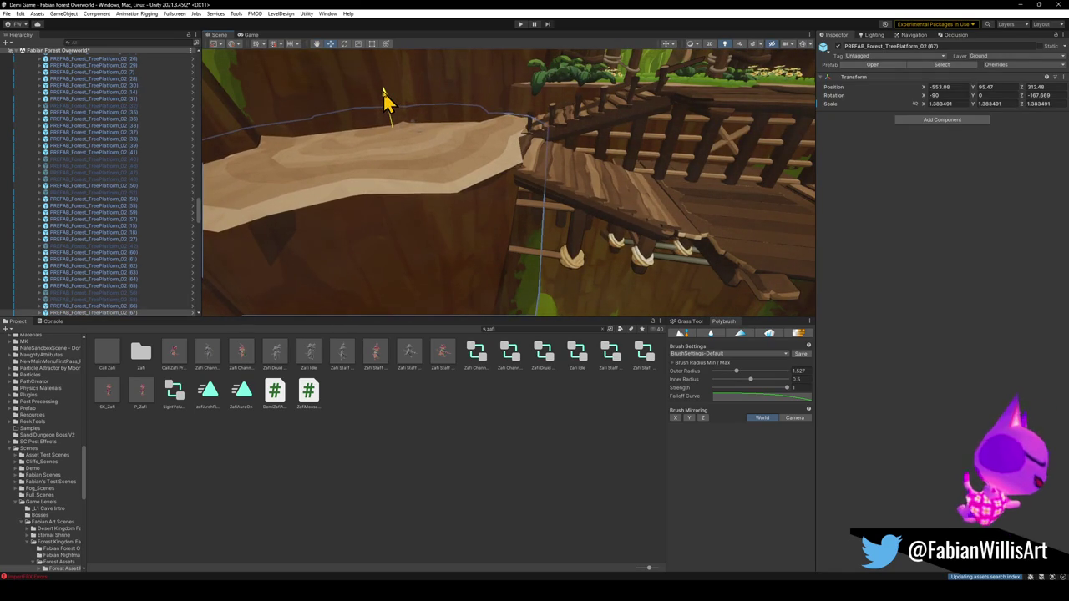
pyautogui.moveTo(384, 99)
pyautogui.mouseDown()
pyautogui.moveTo(482, 159)
pyautogui.moveTo(520, 169)
pyautogui.moveTo(460, 162)
pyautogui.moveTo(467, 174)
pyautogui.moveTo(496, 126)
pyautogui.moveTo(484, 107)
pyautogui.mouseUp()
pyautogui.press('e')
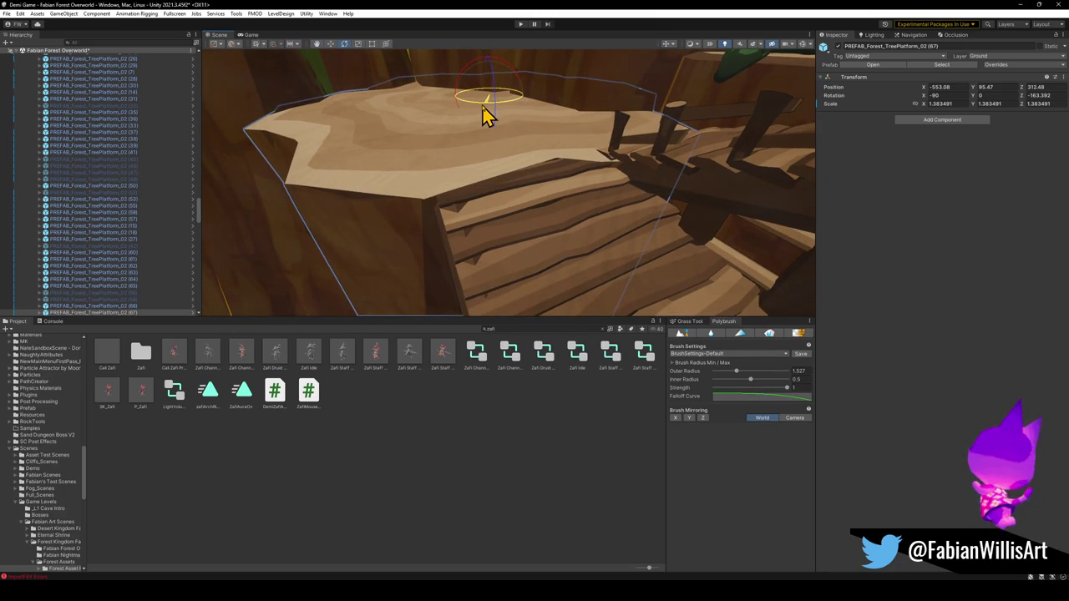
pyautogui.moveTo(489, 106)
pyautogui.mouseDown()
pyautogui.moveTo(472, 159)
pyautogui.moveTo(557, 176)
pyautogui.moveTo(464, 125)
pyautogui.moveTo(437, 102)
pyautogui.moveTo(439, 91)
pyautogui.moveTo(476, 96)
pyautogui.moveTo(501, 179)
pyautogui.mouseUp()
pyautogui.click(556, 298)
# Shift tree platform (66) slightly toward the bridge
pyautogui.moveTo(568, 250)
pyautogui.mouseDown()
pyautogui.moveTo(585, 195)
pyautogui.moveTo(629, 234)
pyautogui.moveTo(622, 269)
pyautogui.mouseUp()
pyautogui.click(622, 254)
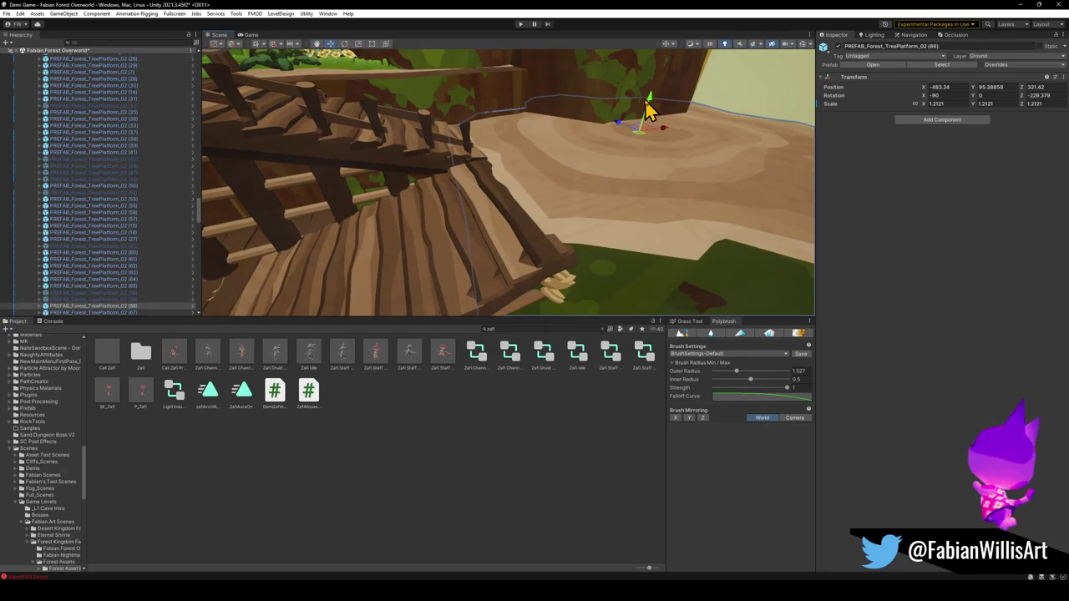
pyautogui.moveTo(643, 144)
pyautogui.mouseDown()
pyautogui.moveTo(654, 145)
pyautogui.moveTo(427, 237)
pyautogui.moveTo(506, 240)
pyautogui.moveTo(565, 289)
pyautogui.moveTo(534, 289)
pyautogui.moveTo(522, 215)
pyautogui.moveTo(440, 225)
pyautogui.moveTo(467, 224)
pyautogui.moveTo(537, 122)
pyautogui.moveTo(458, 108)
pyautogui.moveTo(467, 112)
pyautogui.moveTo(460, 133)
pyautogui.mouseUp()
# Select tree platform (67) and orbit the camera close to the bridge planks
pyautogui.click(448, 219)
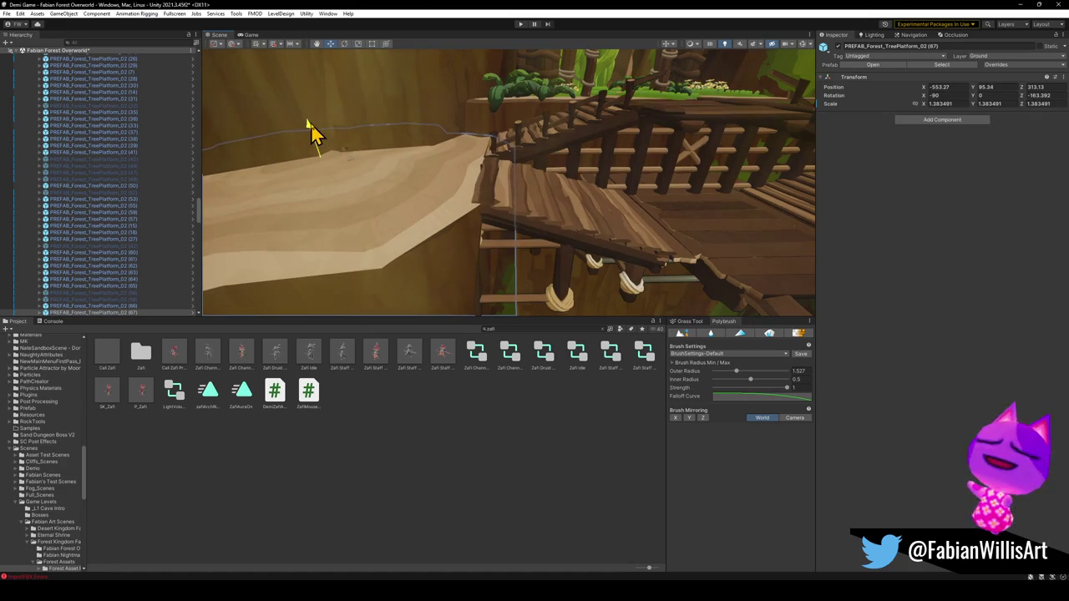
pyautogui.moveTo(409, 174)
pyautogui.mouseDown()
pyautogui.moveTo(489, 179)
pyautogui.moveTo(454, 205)
pyautogui.moveTo(401, 213)
pyautogui.moveTo(371, 182)
pyautogui.mouseUp()
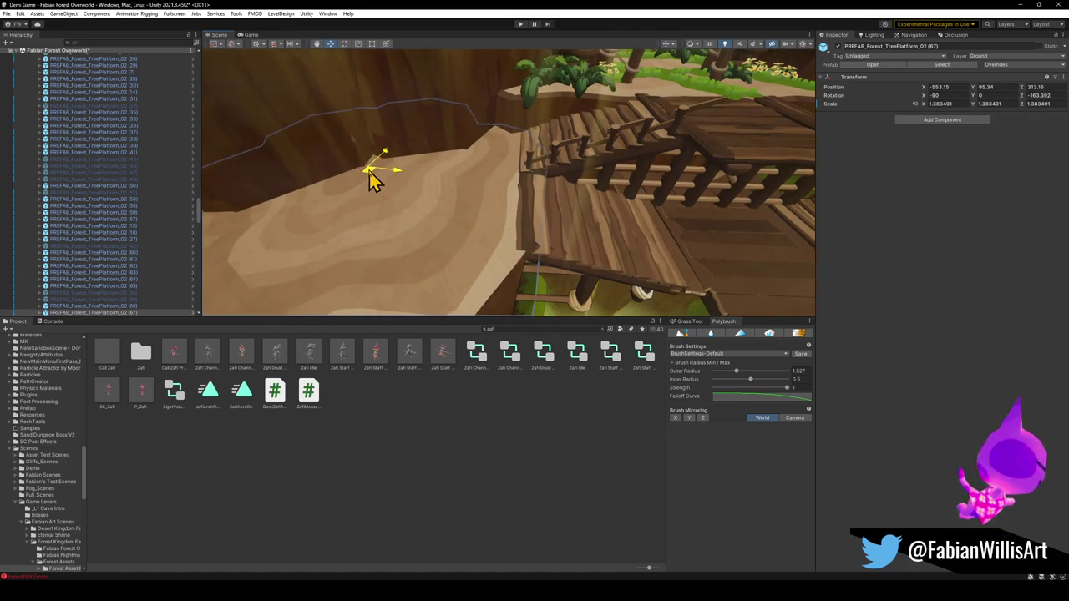
pyautogui.click(472, 274)
pyautogui.moveTo(471, 274)
pyautogui.mouseDown()
pyautogui.moveTo(568, 258)
pyautogui.moveTo(523, 239)
pyautogui.moveTo(637, 227)
pyautogui.moveTo(556, 215)
pyautogui.moveTo(545, 226)
pyautogui.mouseUp()
# Nudge the platform by the stairs down and sideways to meet the bridge, then return to Blender
pyautogui.click(539, 222)
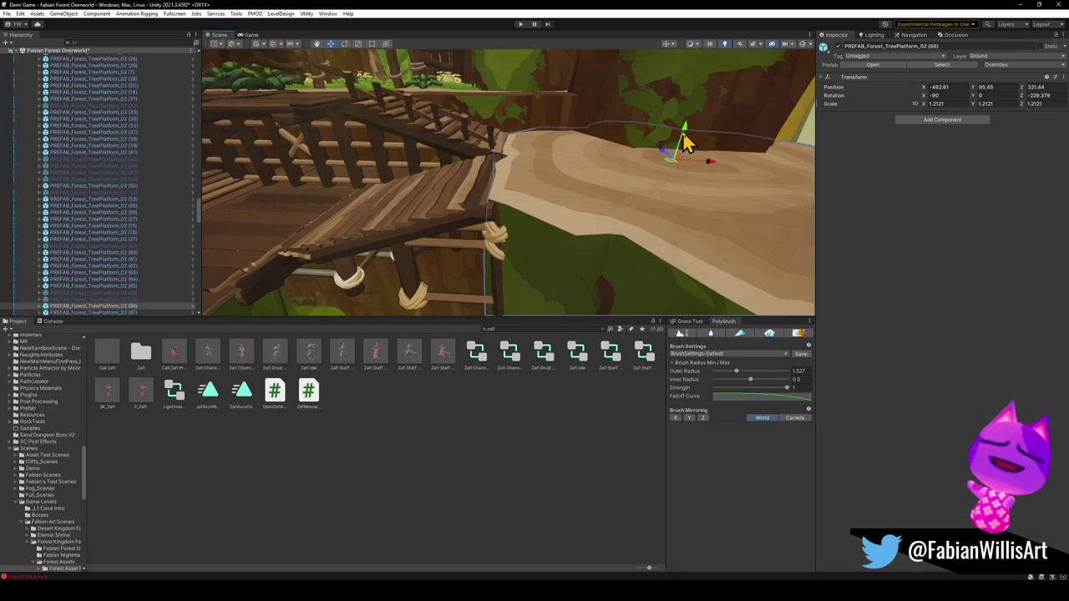
pyautogui.moveTo(683, 144)
pyautogui.mouseDown()
pyautogui.moveTo(680, 153)
pyautogui.moveTo(682, 131)
pyautogui.moveTo(580, 143)
pyautogui.moveTo(654, 114)
pyautogui.moveTo(692, 114)
pyautogui.moveTo(713, 144)
pyautogui.moveTo(689, 146)
pyautogui.mouseUp()
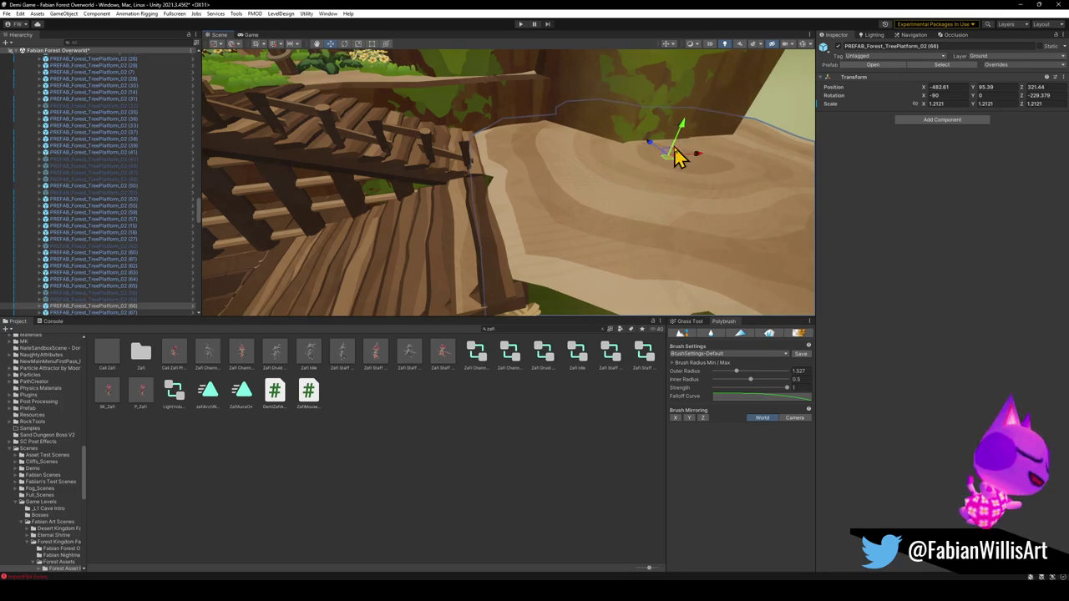
pyautogui.moveTo(668, 165)
pyautogui.mouseDown()
pyautogui.moveTo(674, 140)
pyautogui.moveTo(666, 172)
pyautogui.mouseUp()
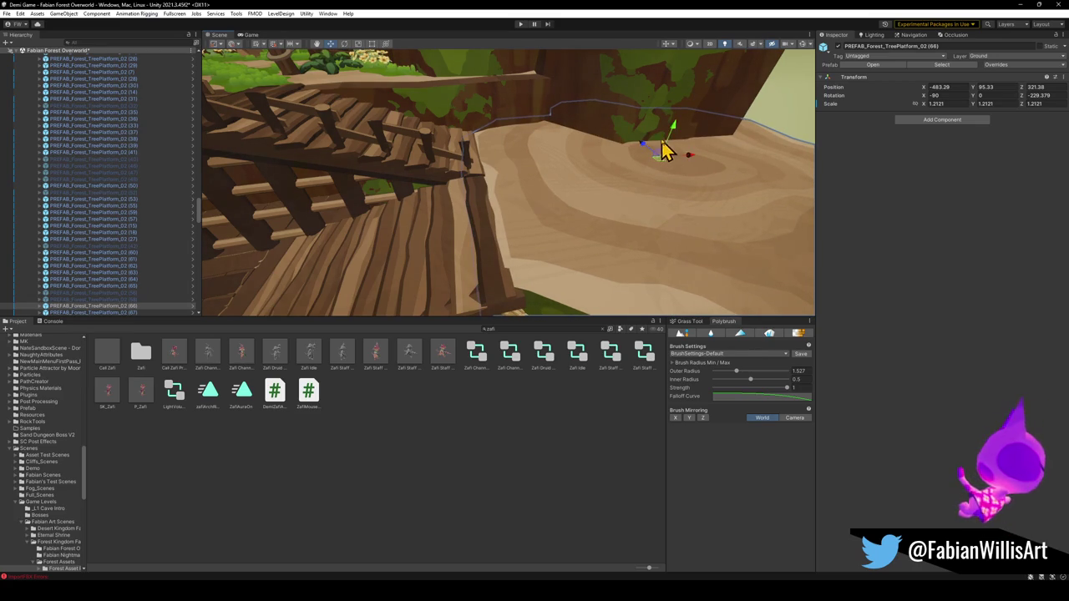
pyautogui.moveTo(675, 139); pyautogui.dragTo(675, 140)
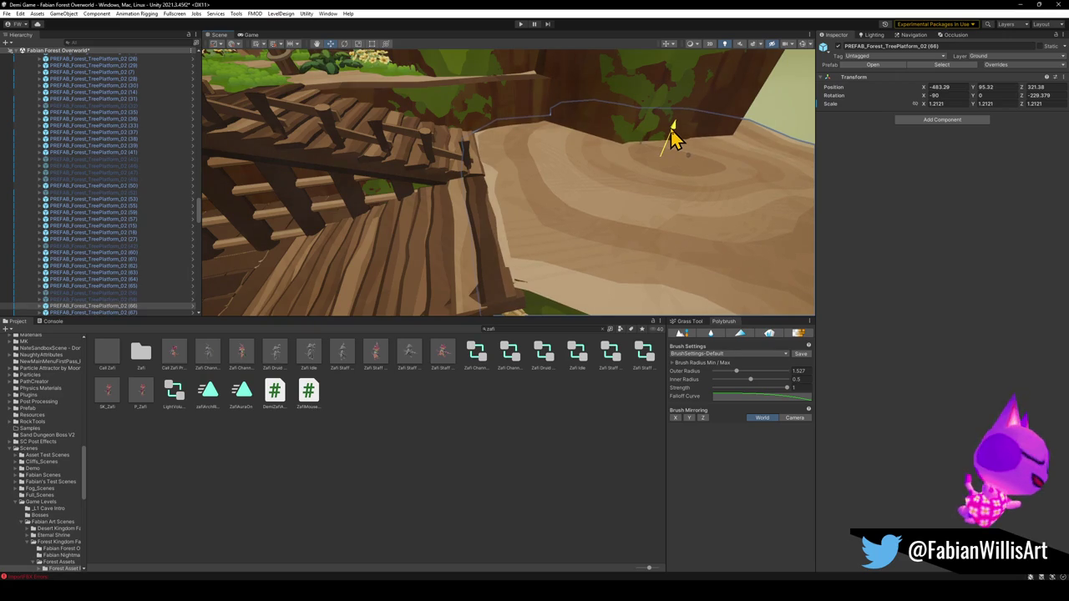
pyautogui.moveTo(505, 250)
pyautogui.mouseDown()
pyautogui.moveTo(501, 226)
pyautogui.moveTo(589, 255)
pyautogui.moveTo(543, 181)
pyautogui.moveTo(453, 165)
pyautogui.moveTo(520, 131)
pyautogui.moveTo(527, 108)
pyautogui.moveTo(503, 111)
pyautogui.mouseUp()
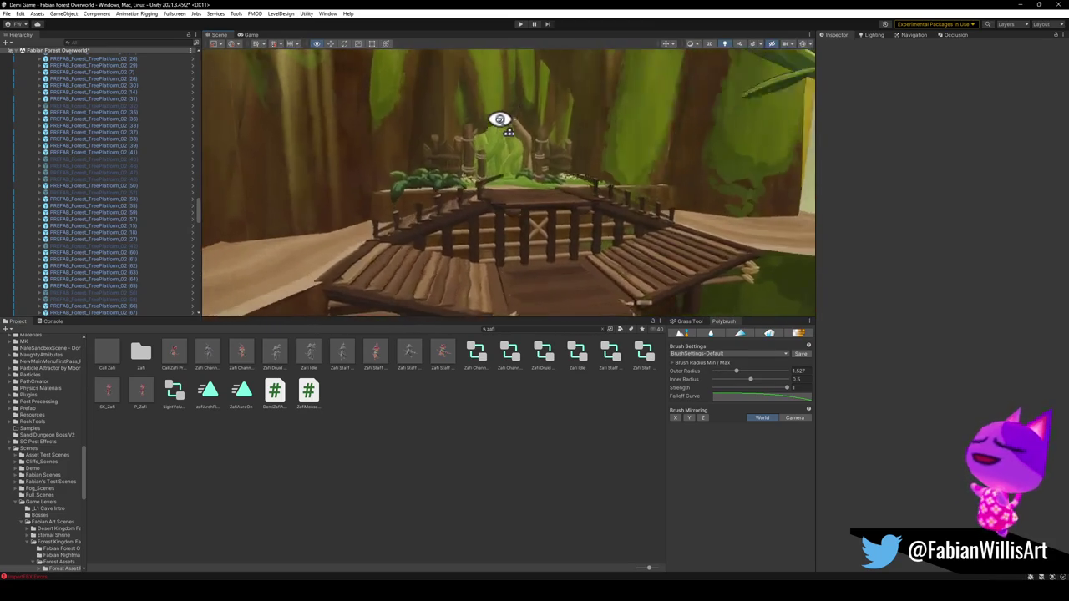
pyautogui.click(1020, 5)
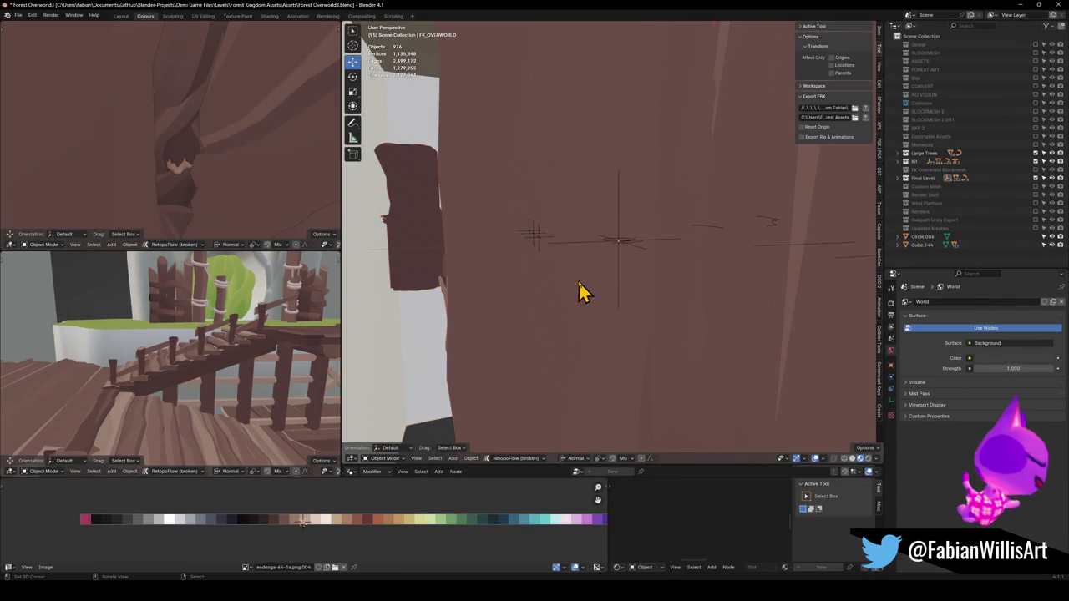
# Walk the view back to the bridge and select the lower rope bars plus the railing bars
pyautogui.hotkey('shift', '`')
pyautogui.press('s')
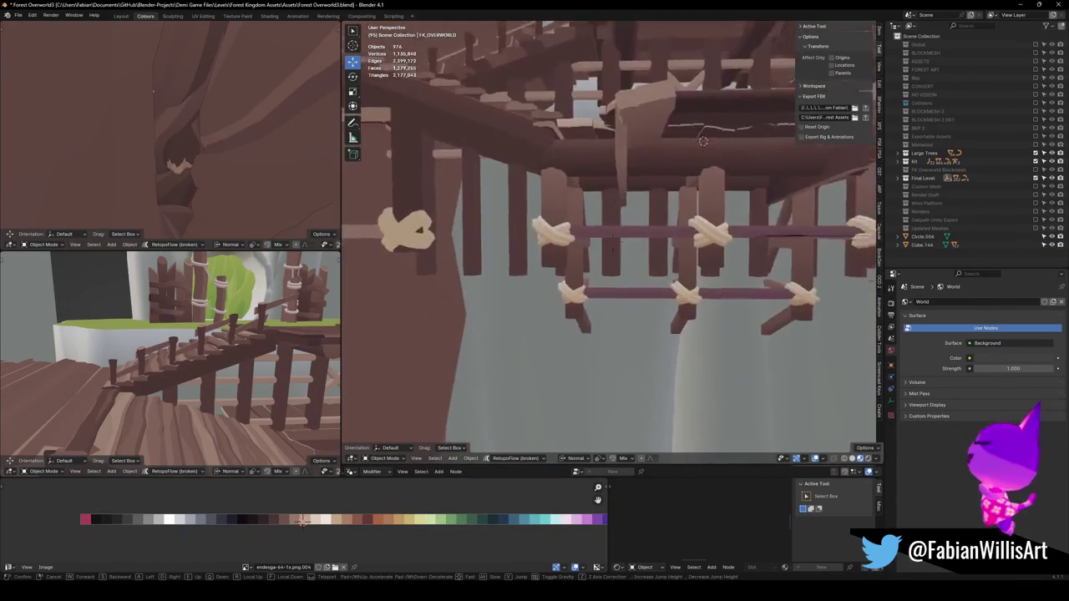
pyautogui.click(611, 255)
pyautogui.click(613, 251)
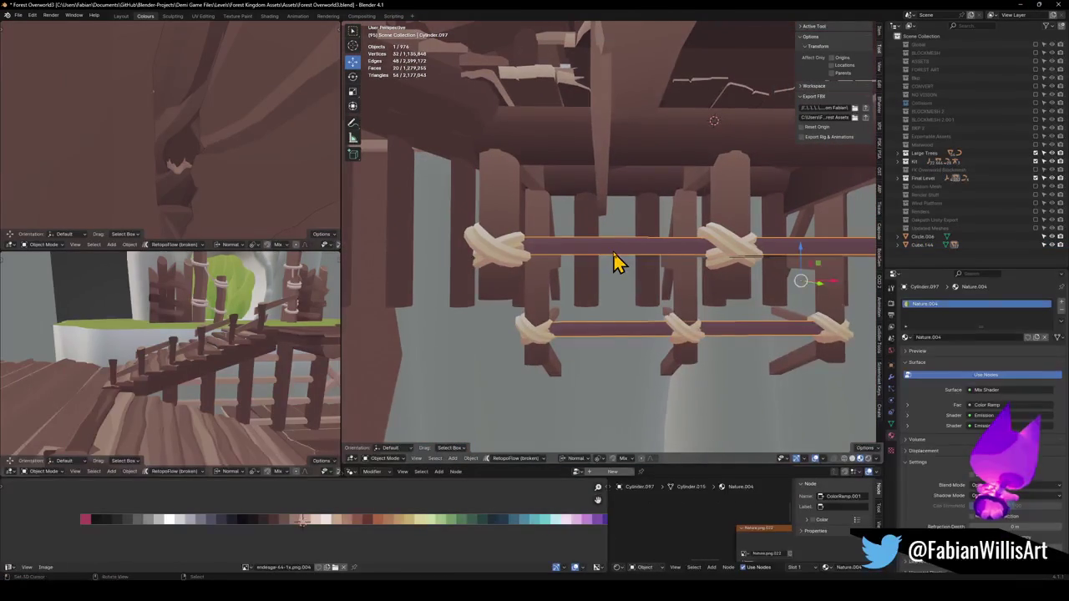
pyautogui.hotkey('shift', '`')
pyautogui.click(519, 239)
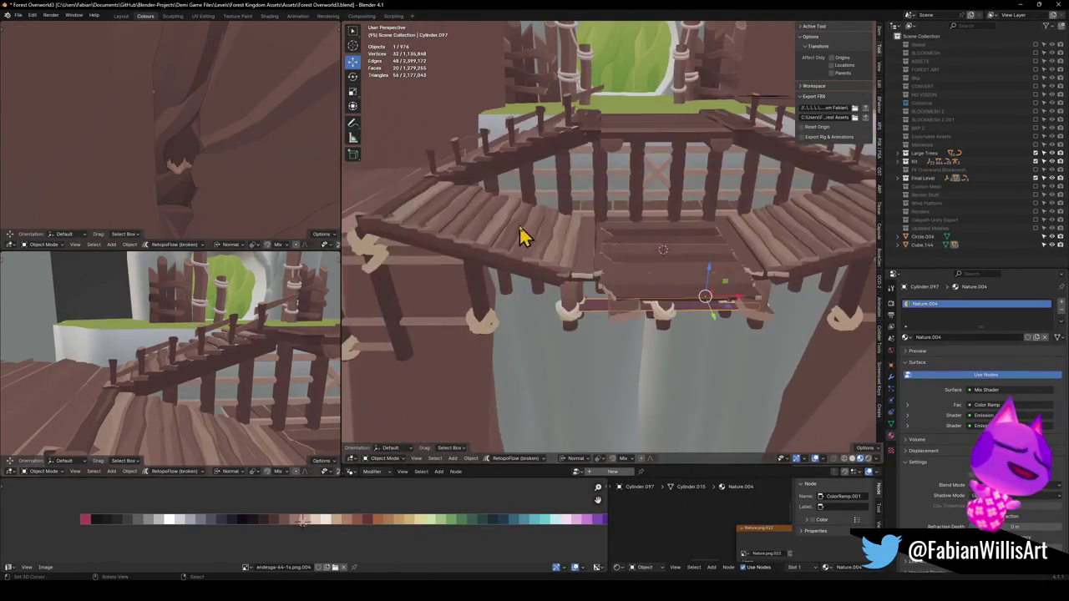
pyautogui.keyDown('shift'); pyautogui.click(585, 202); pyautogui.keyUp('shift')
pyautogui.press('q')
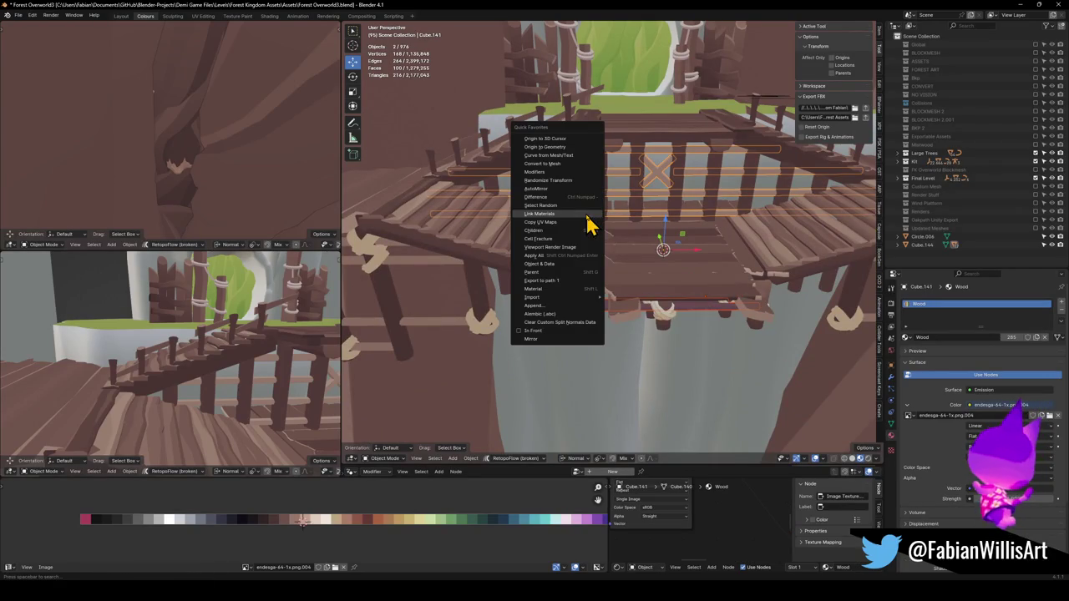
pyautogui.click(587, 214)
# Shift the lower rope bars' UVs along X in Edit Mode
pyautogui.press('KP_Decimal')
pyautogui.click(618, 185)
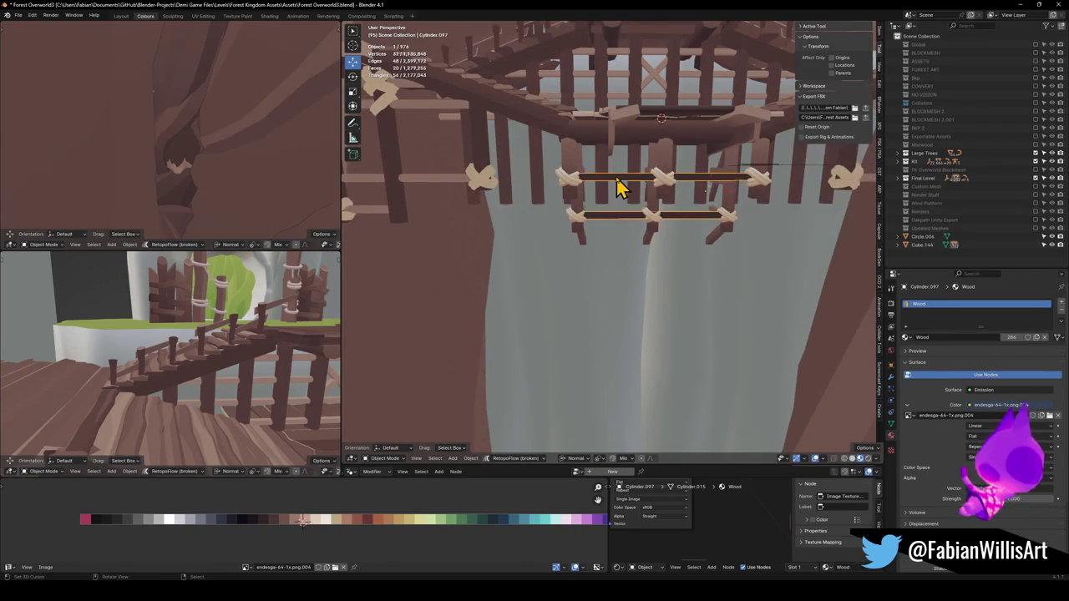
pyautogui.press('Tab')
pyautogui.press('g')
pyautogui.click(305, 522)
pyautogui.press('Tab')
# Select the beam under the bridge, Cube.207, Cube.146, Cube.161 and both staircases
pyautogui.moveTo(660, 194)
pyautogui.mouseDown()
pyautogui.moveTo(644, 246)
pyautogui.moveTo(566, 355)
pyautogui.mouseUp()
pyautogui.click(575, 347)
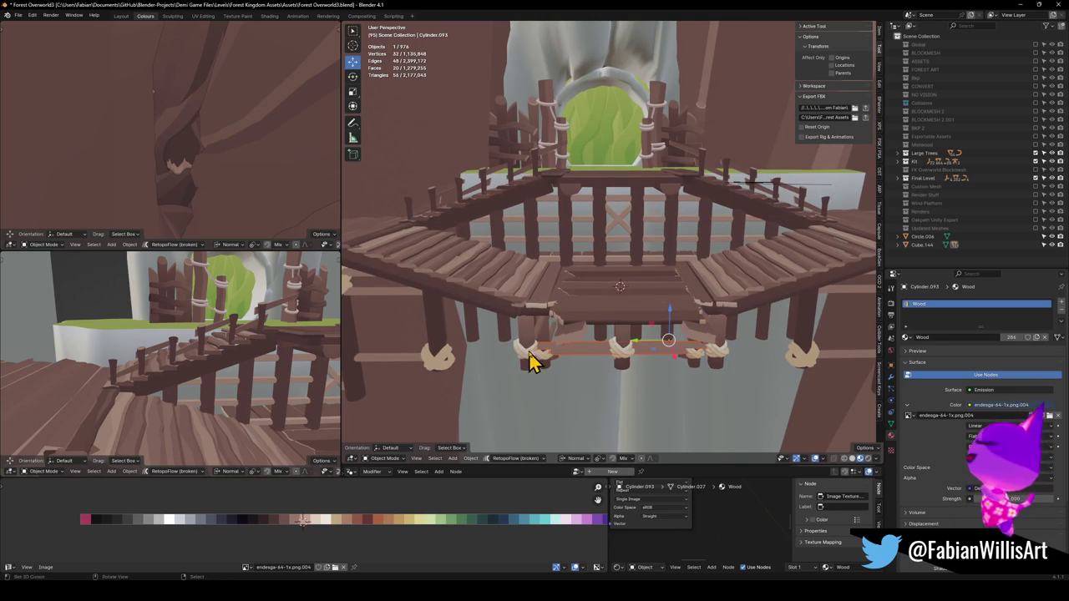
pyautogui.keyDown('shift'); pyautogui.click(572, 314); pyautogui.keyUp('shift')
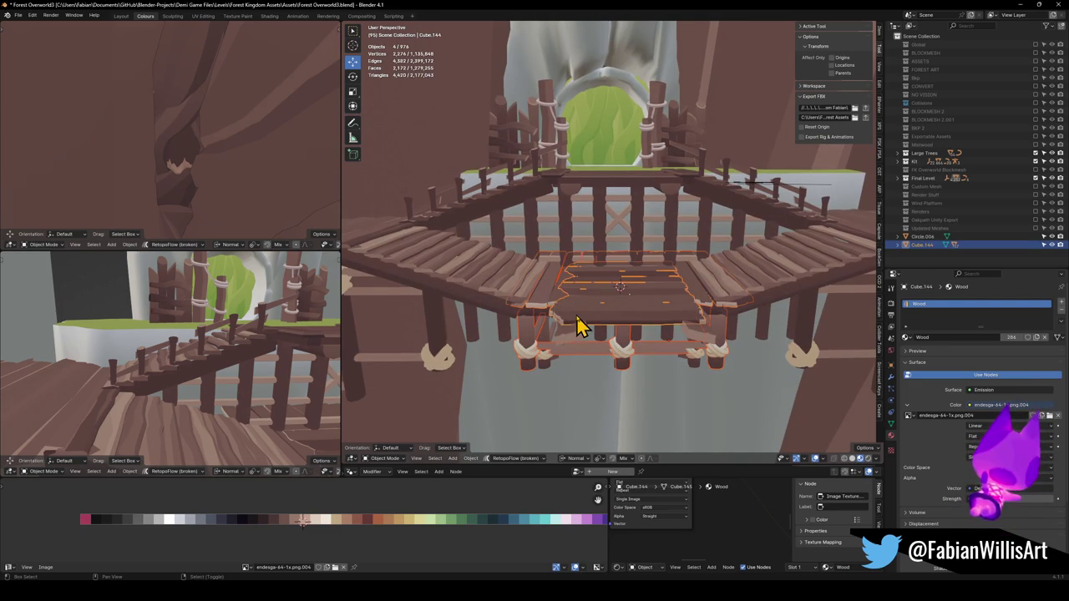
pyautogui.keyDown('shift'); pyautogui.click(581, 325); pyautogui.keyUp('shift')
pyautogui.keyDown('shift'); pyautogui.click(436, 320); pyautogui.keyUp('shift')
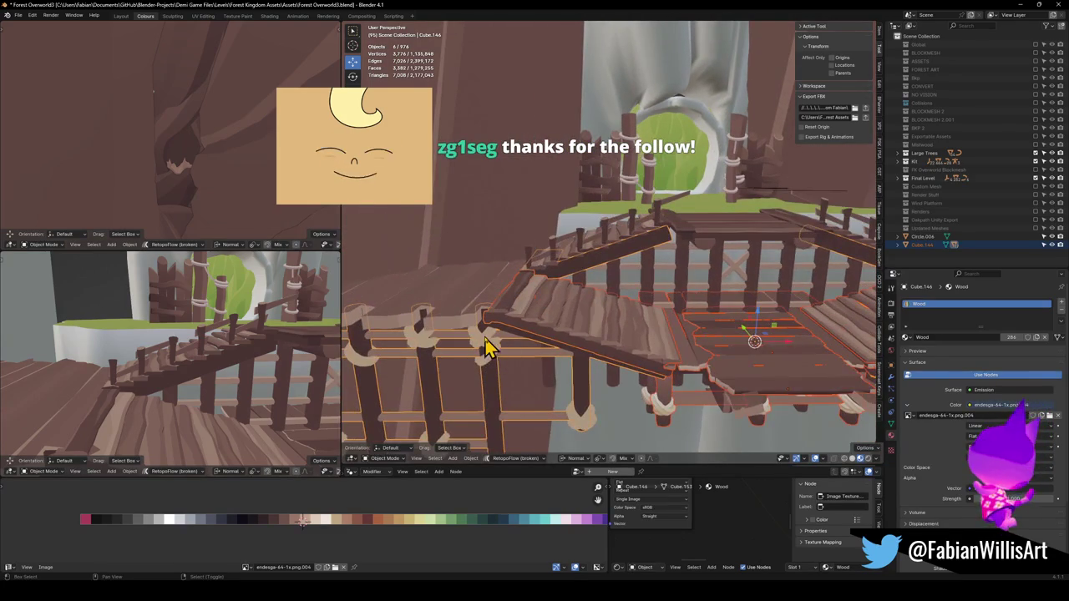
pyautogui.press('KP_Decimal')
pyautogui.keyDown('shift'); pyautogui.click(604, 303); pyautogui.keyUp('shift')
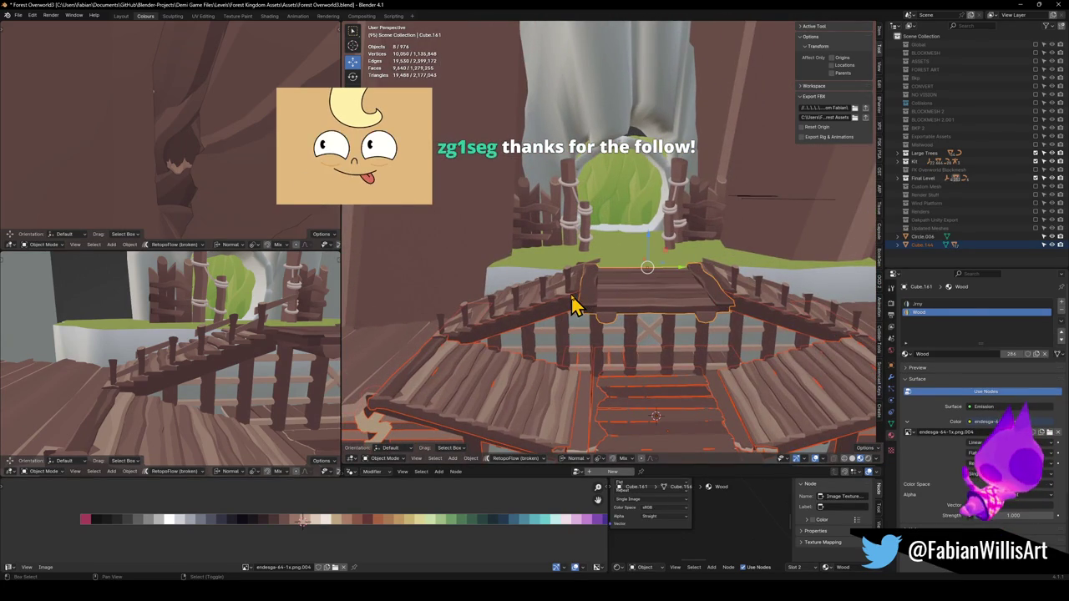
pyautogui.keyDown('shift'); pyautogui.click(617, 299); pyautogui.keyUp('shift')
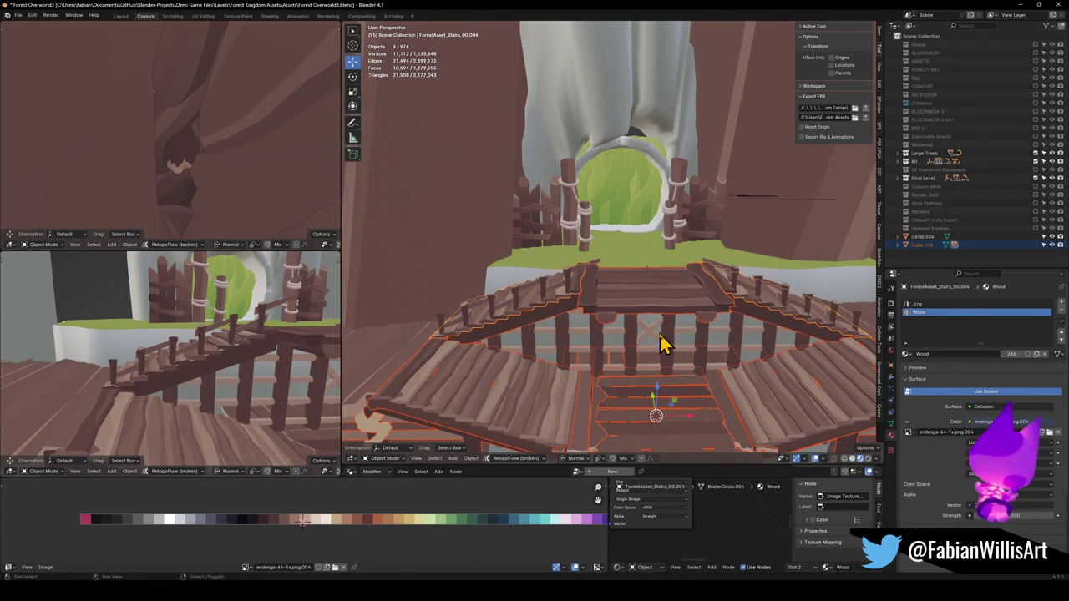
pyautogui.press('KP_Decimal')
# Select the other staircase and its landing planks, framed and viewed from the top
pyautogui.keyDown('shift'); pyautogui.click(493, 282); pyautogui.keyUp('shift')
pyautogui.press('KP_Decimal')
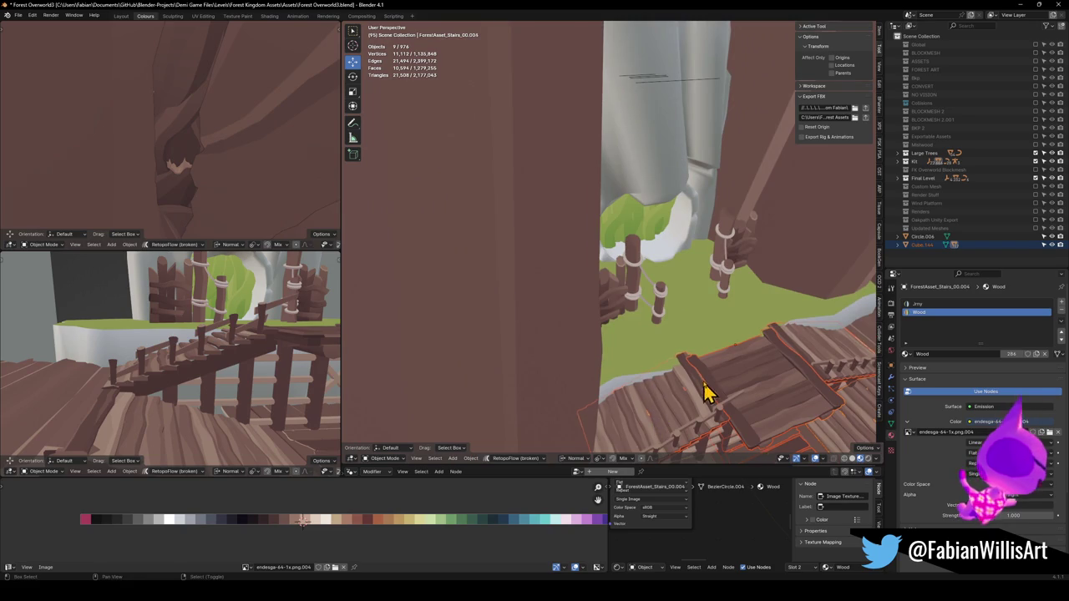
pyautogui.click(701, 395)
pyautogui.press('KP_Decimal')
pyautogui.press('g')
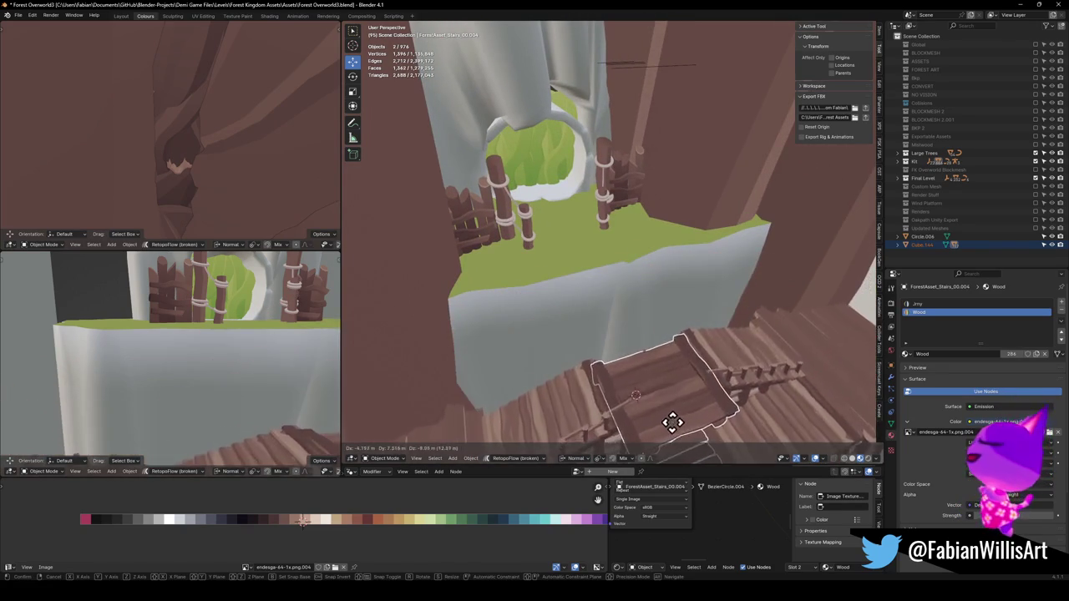
pyautogui.hotkey('ctrl', 'z')
pyautogui.press('KP_Decimal')
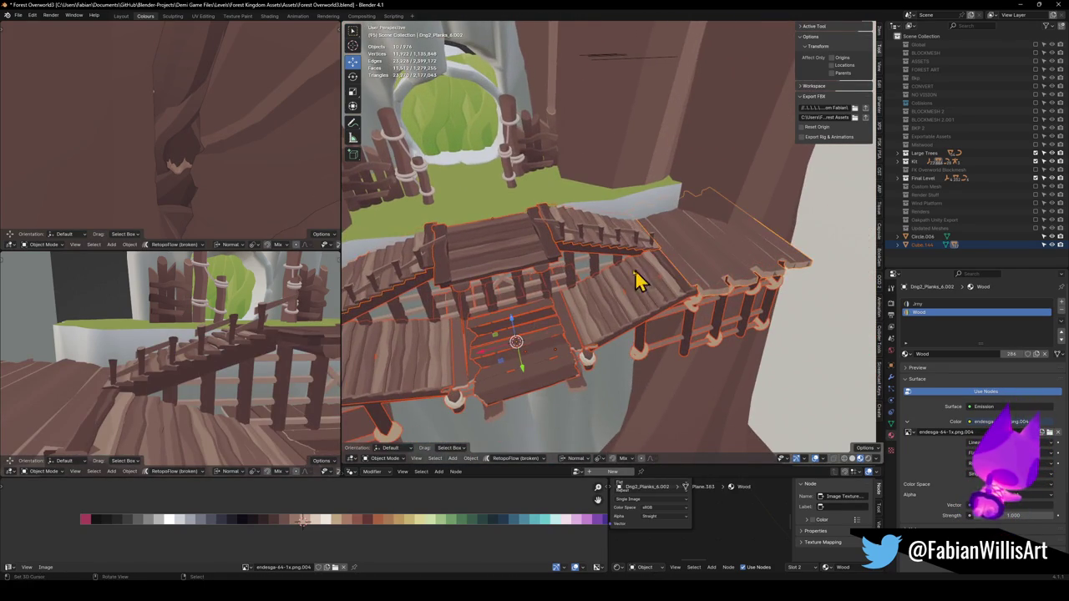
pyautogui.press('KP_8')
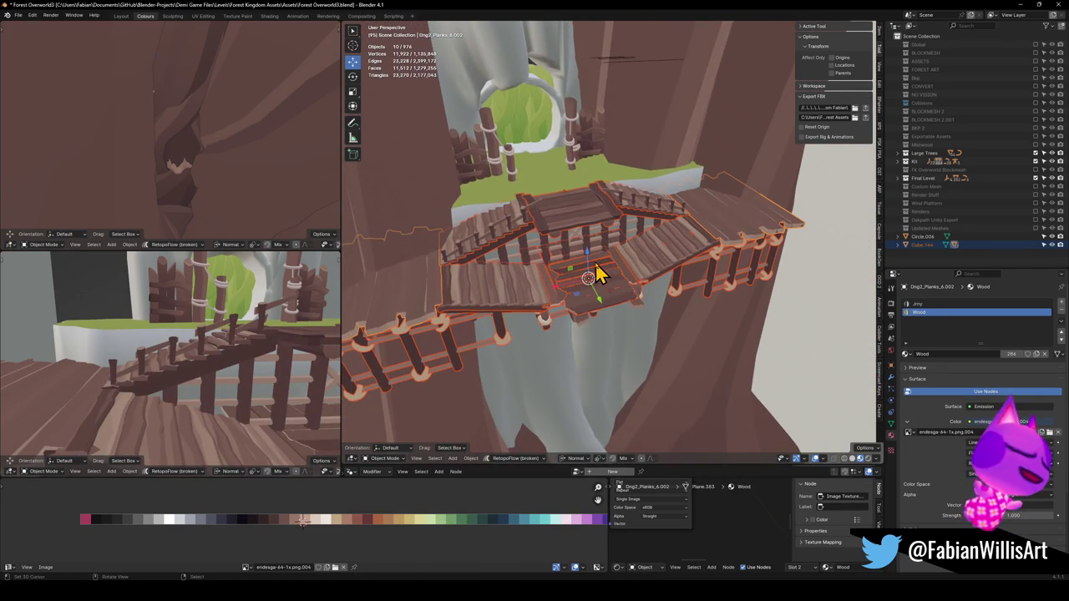
# Convert the landing planks to meshes and join two plank pieces together
pyautogui.rightClick(594, 275)
pyautogui.click(559, 224)
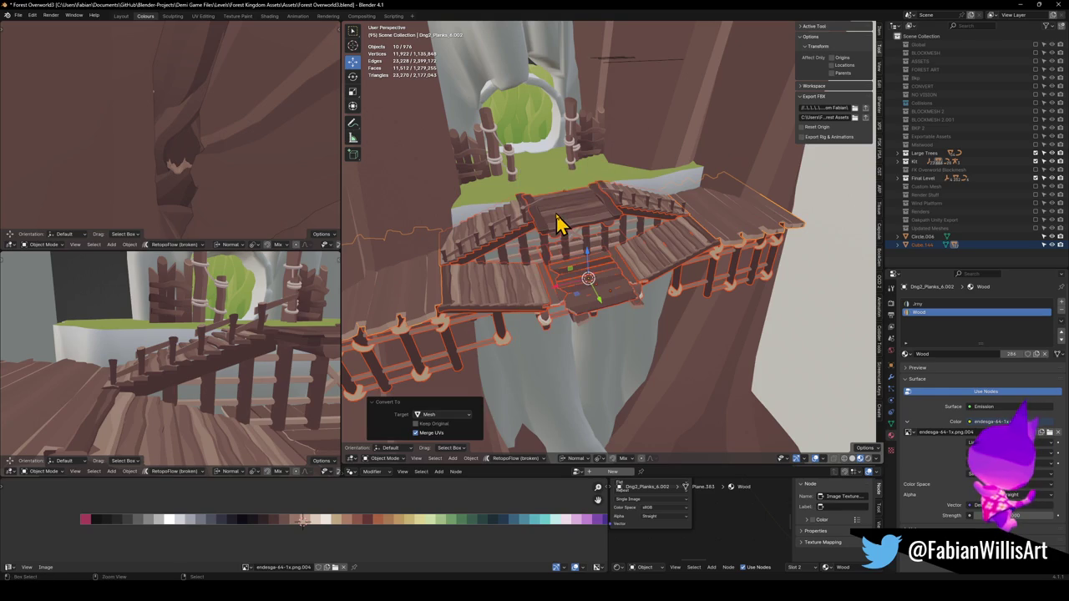
pyautogui.hotkey('ctrl', 'j')
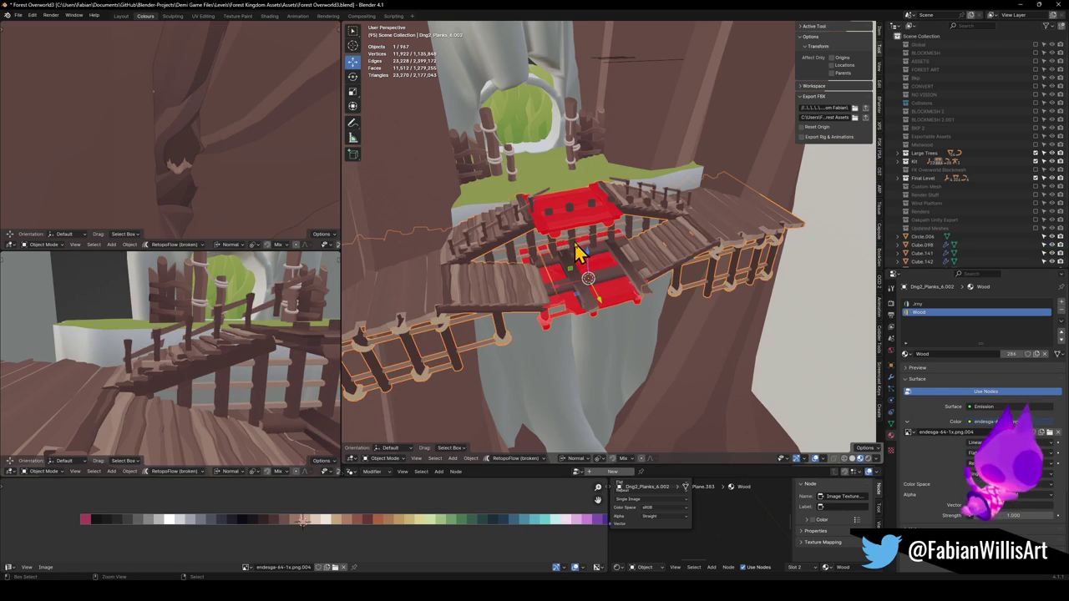
pyautogui.hotkey('ctrl', 'z')
pyautogui.scroll(4, 597, 298)
pyautogui.scroll(-5, 576, 300)
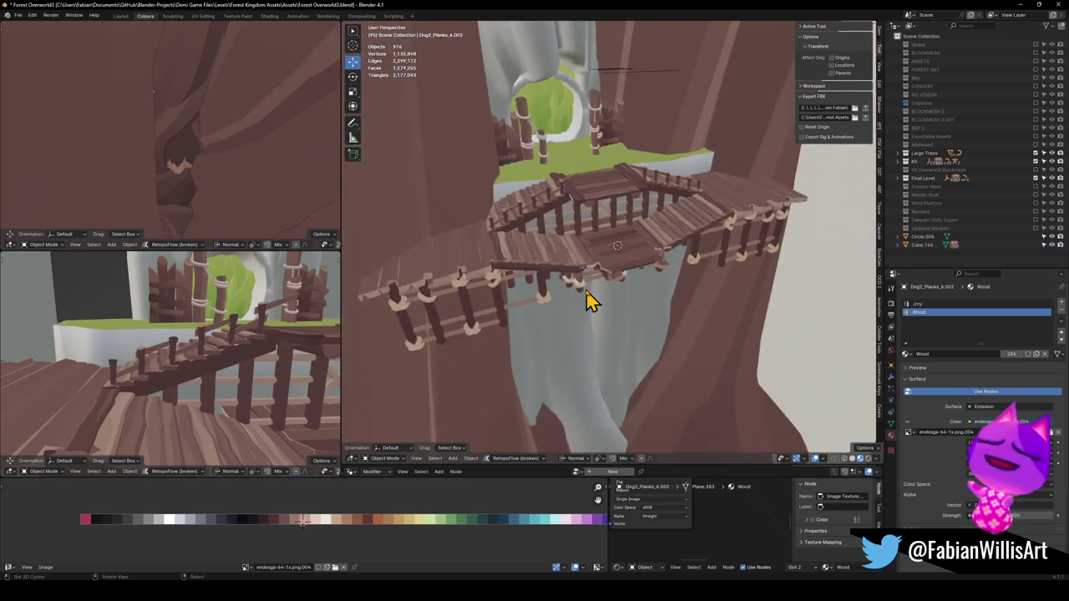
pyautogui.scroll(5, 585, 292)
pyautogui.click(584, 292)
pyautogui.keyDown('shift'); pyautogui.click(628, 316); pyautogui.keyUp('shift')
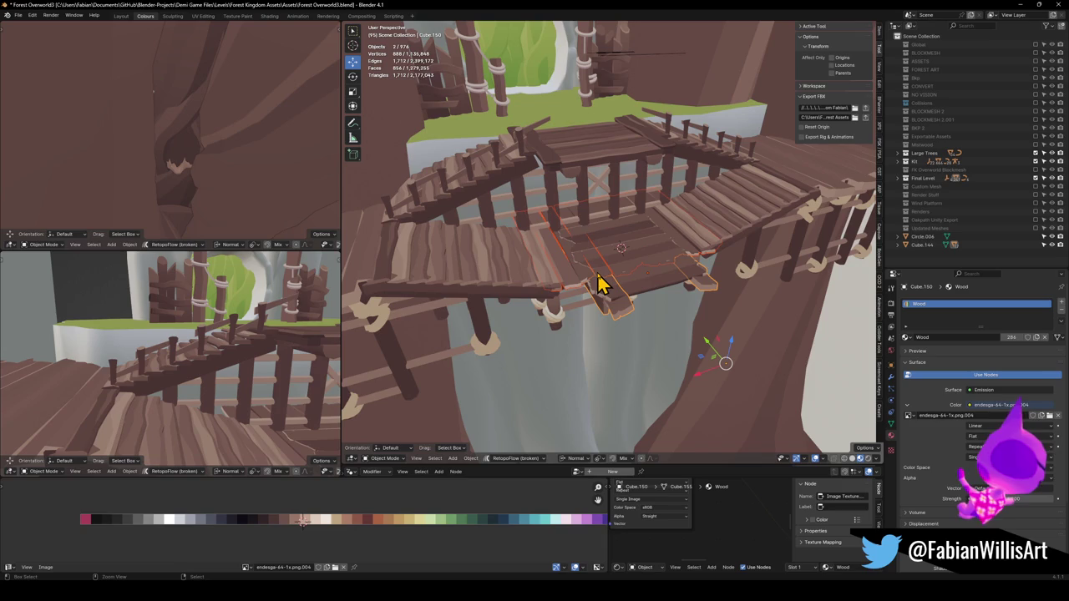
pyautogui.hotkey('ctrl', 'j')
pyautogui.hotkey('ctrl', 'z')
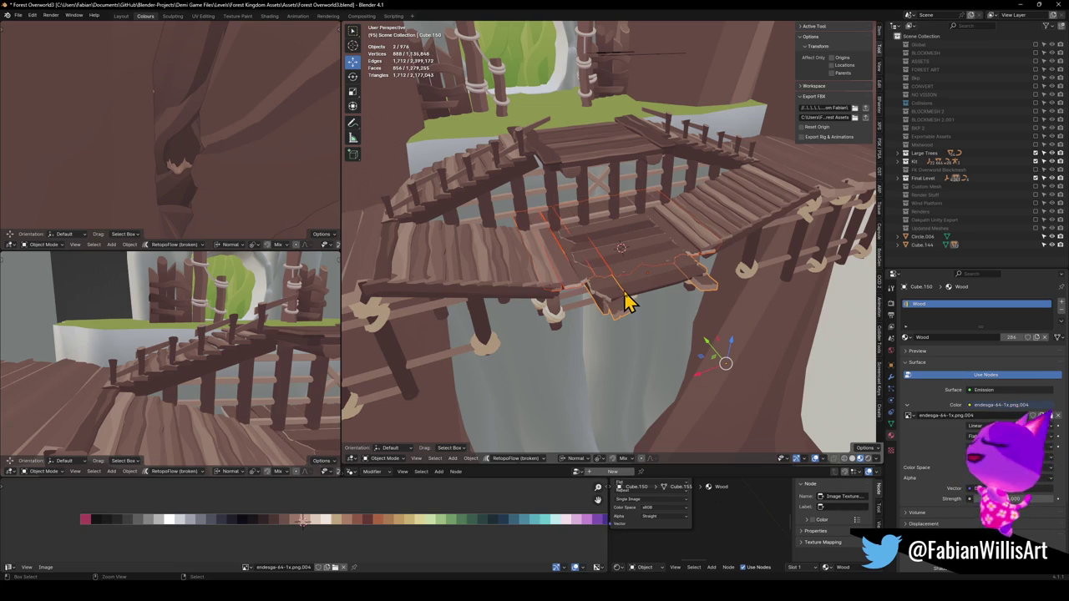
pyautogui.hotkey('ctrl', 'j')
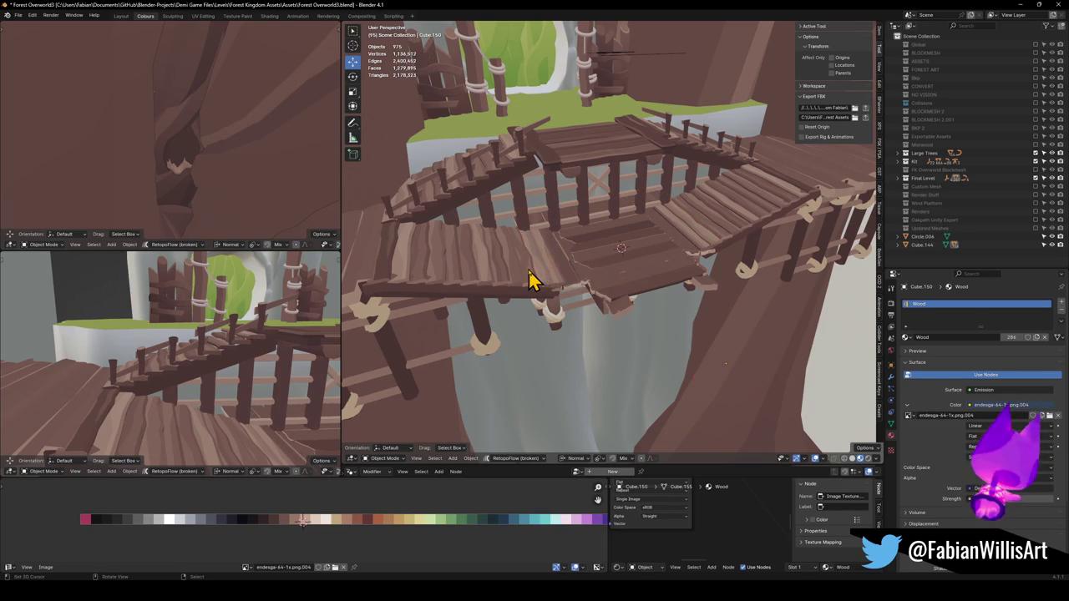
# Convert the stairs and two railing pieces to meshes, then join the railing into the stairs
pyautogui.click(531, 280)
pyautogui.press('q')
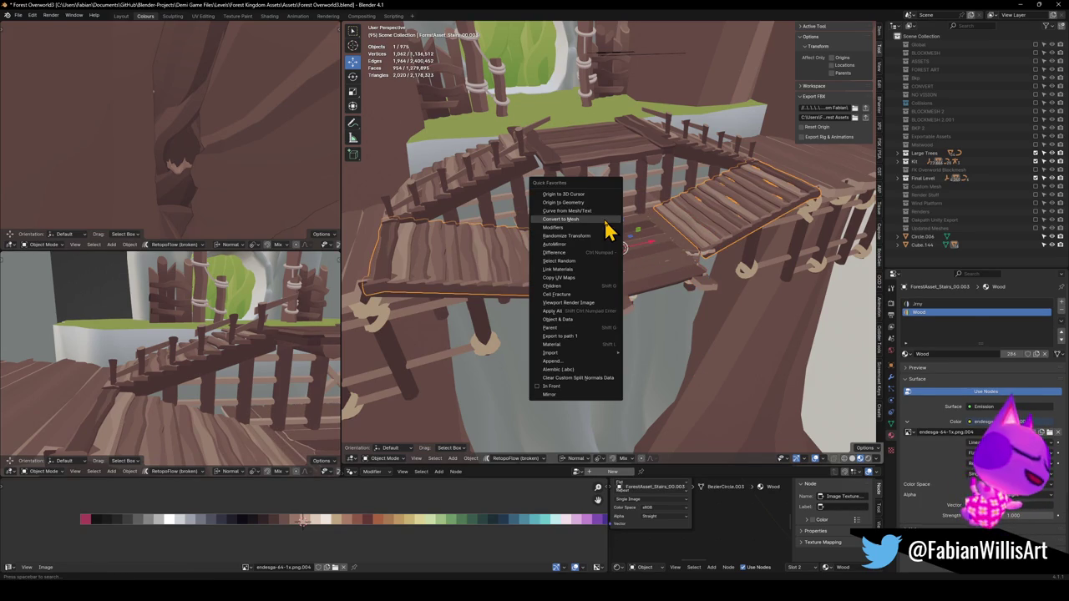
pyautogui.click(605, 222)
pyautogui.click(451, 176)
pyautogui.press('q')
pyautogui.click(454, 173)
pyautogui.click(458, 189)
pyautogui.press('q')
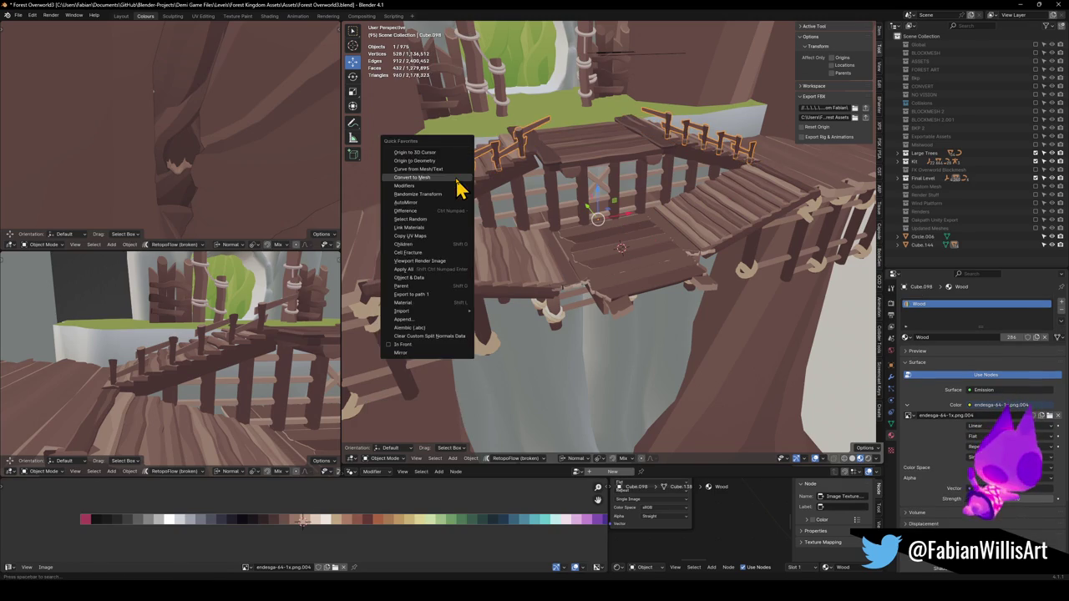
pyautogui.click(459, 185)
pyautogui.keyDown('shift'); pyautogui.click(476, 260); pyautogui.keyUp('shift')
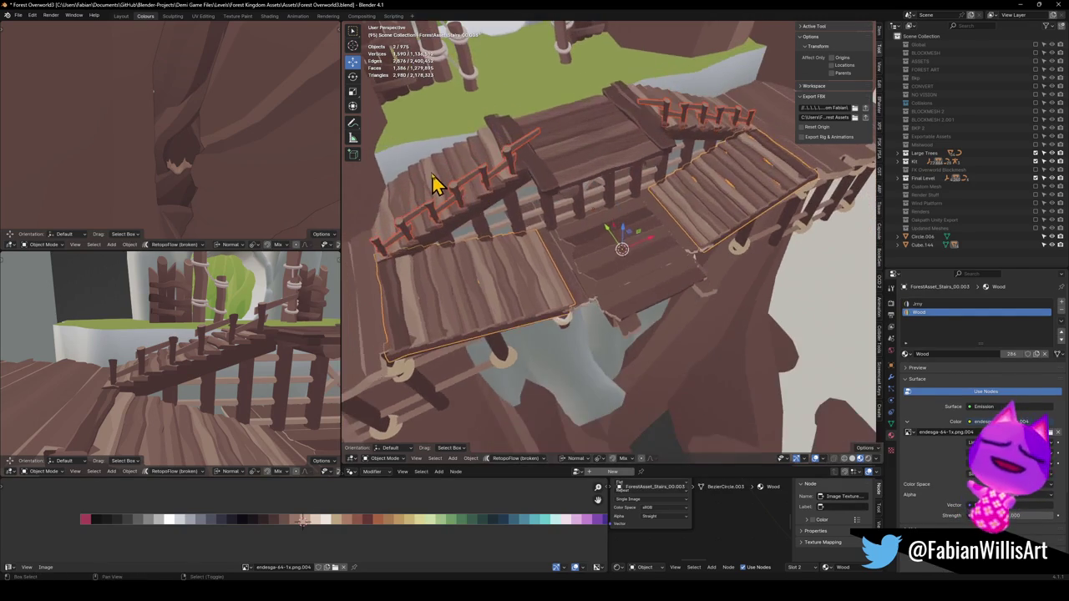
pyautogui.hotkey('ctrl', 'j')
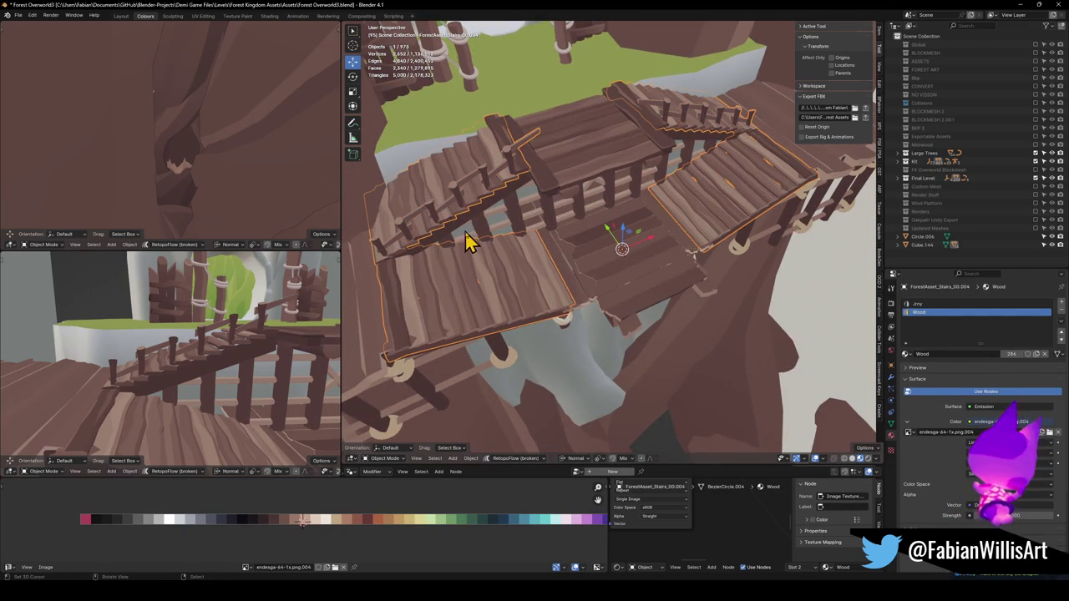
# Convert the posts under the landing to a mesh, join them and recalculate their normals
pyautogui.click(551, 218)
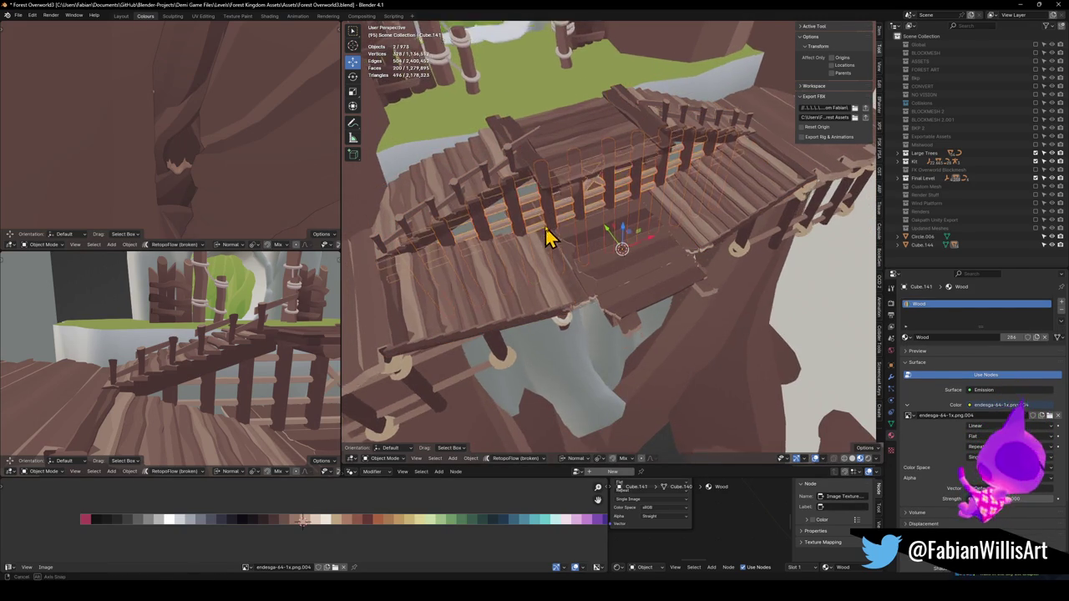
pyautogui.rightClick(568, 213)
pyautogui.click(572, 211)
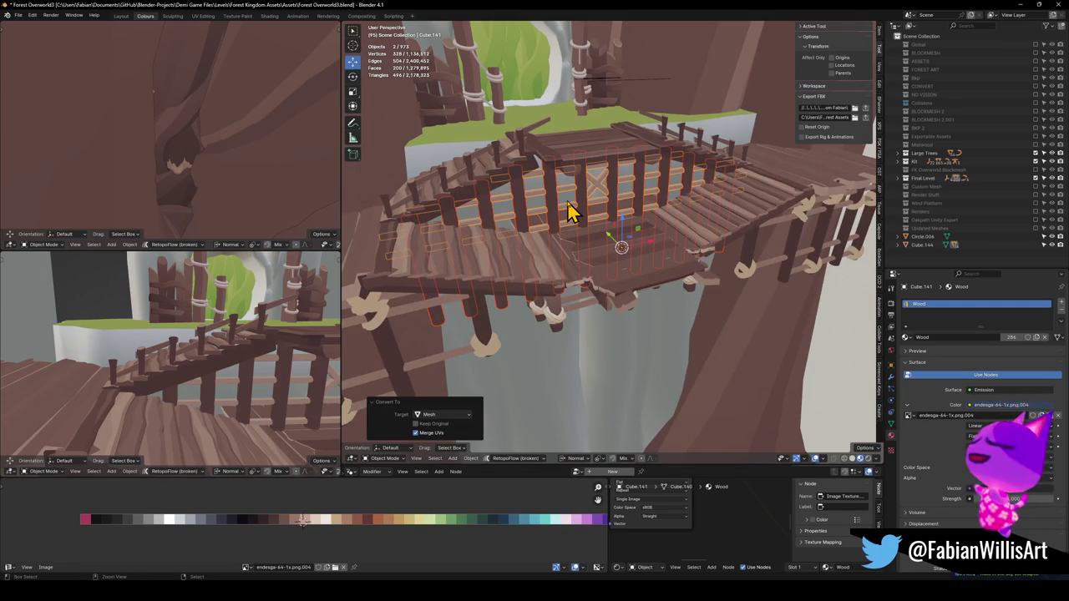
pyautogui.hotkey('ctrl', 'j')
pyautogui.press('Tab')
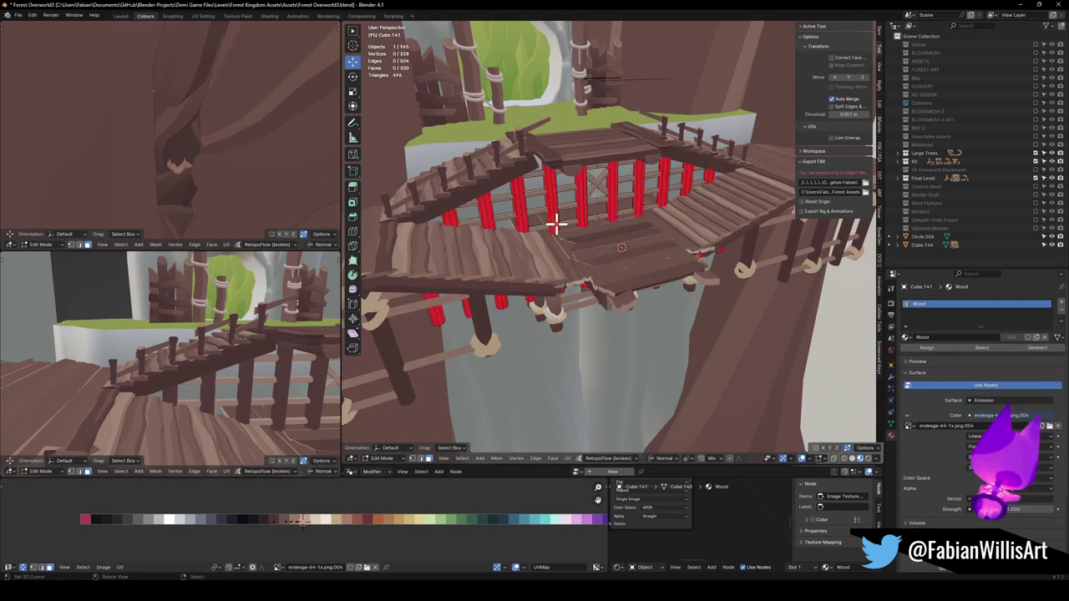
pyautogui.press('a')
pyautogui.hotkey('alt', 'n')
pyautogui.click(558, 236)
pyautogui.press('Tab')
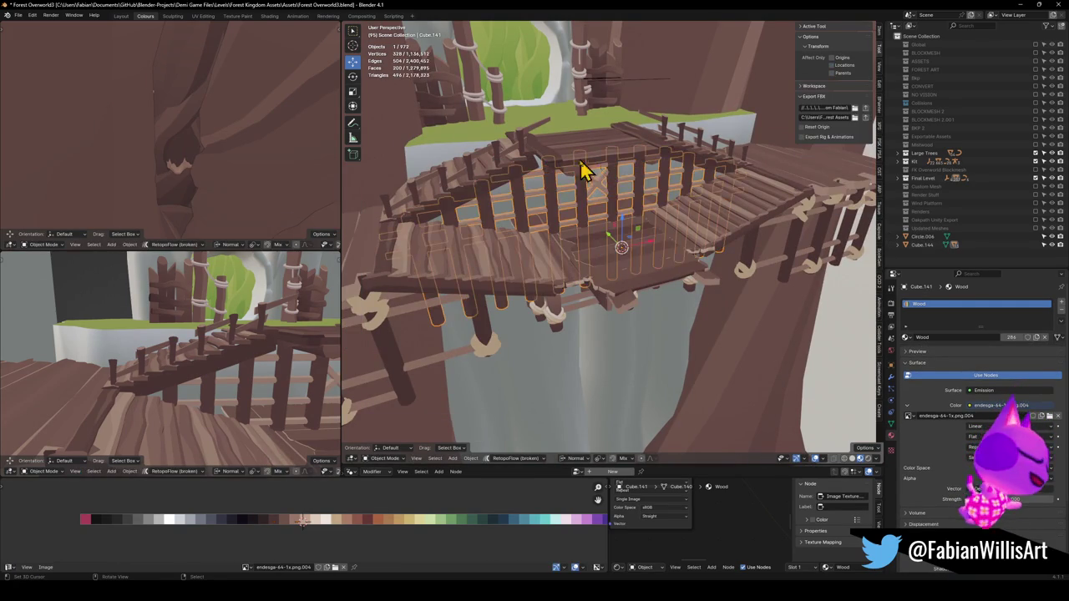
# Convert the top landing to a mesh and apply its rotation and scale
pyautogui.keyDown('shift'); pyautogui.click(515, 163); pyautogui.keyUp('shift')
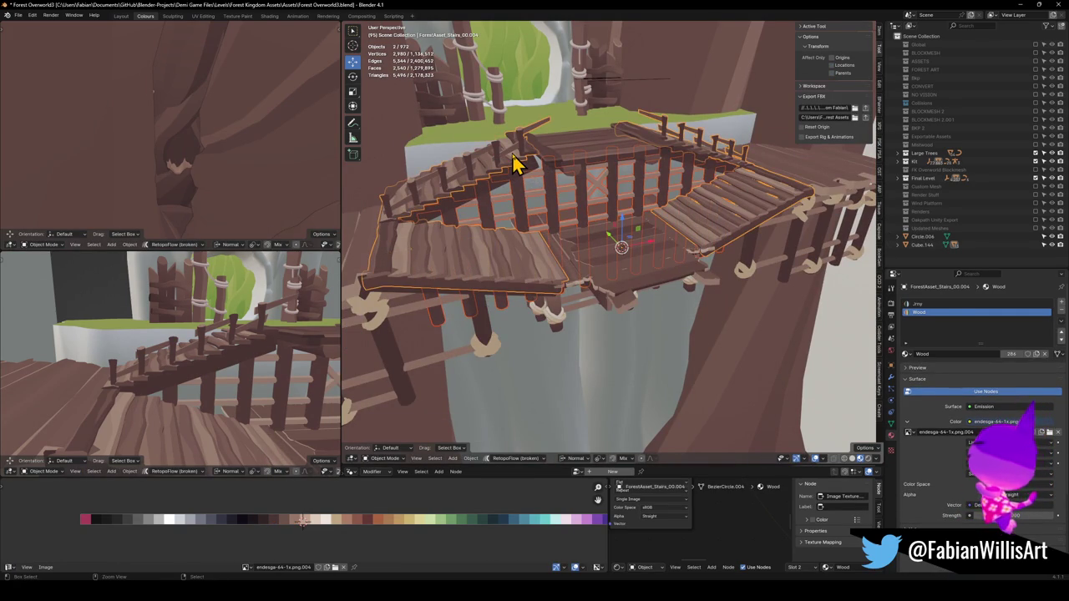
pyautogui.click(564, 163)
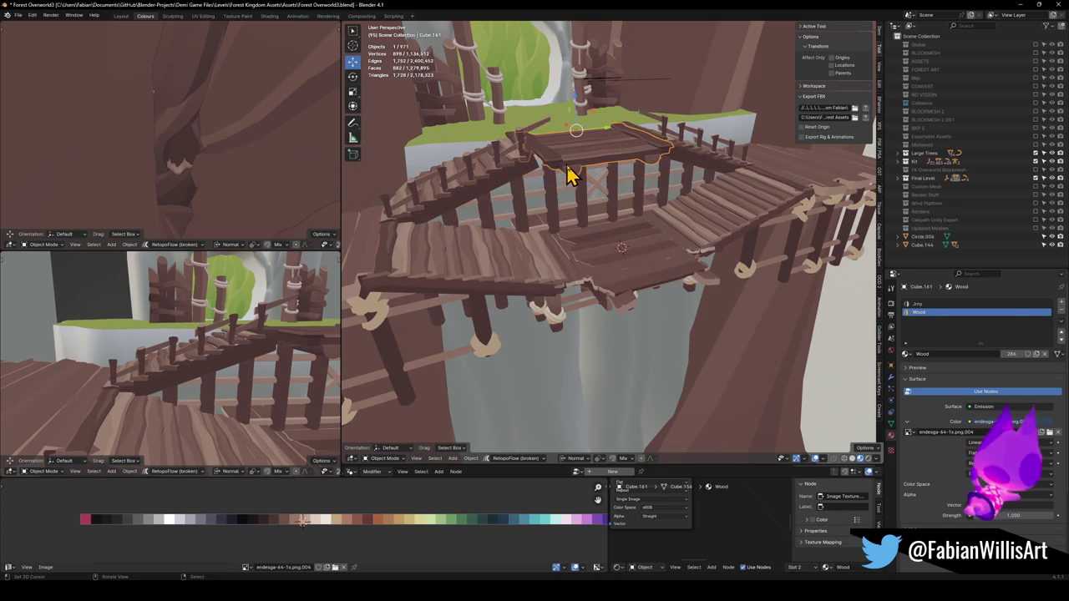
pyautogui.press('q')
pyautogui.click(571, 171)
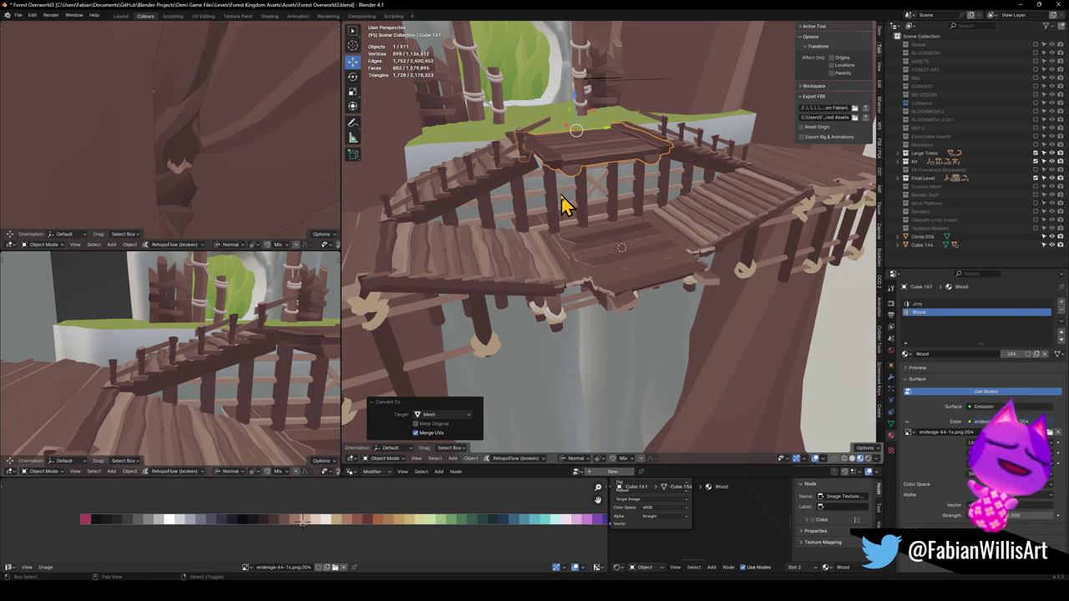
pyautogui.keyDown('shift'); pyautogui.click(558, 208); pyautogui.keyUp('shift')
pyautogui.hotkey('ctrl', 'j')
pyautogui.hotkey('ctrl', 'z')
pyautogui.click(582, 165)
pyautogui.hotkey('ctrl', 'a')
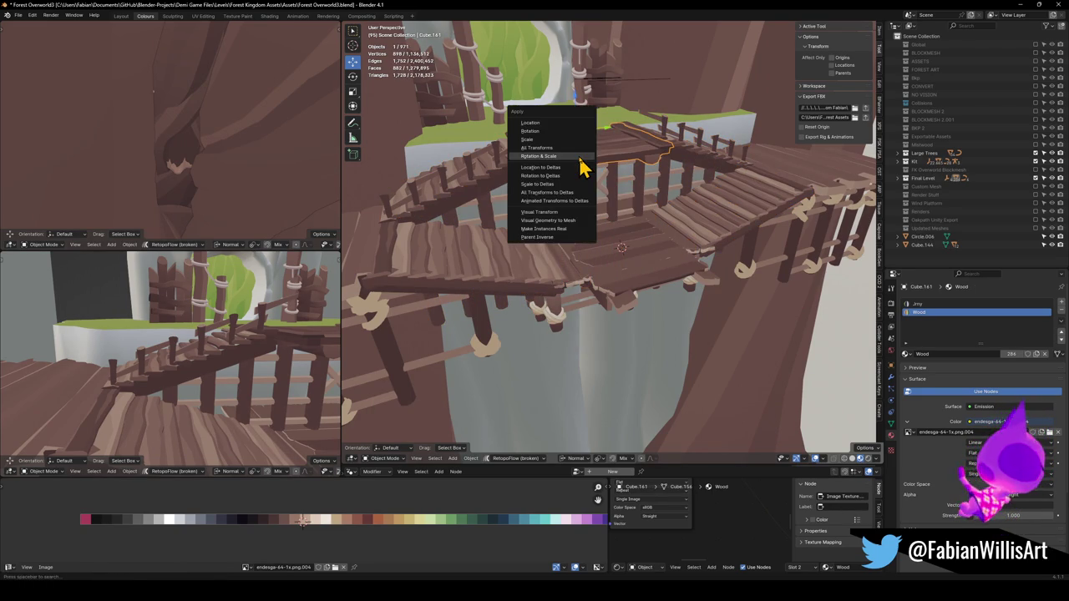
pyautogui.click(580, 165)
# Recalculate the top landing's normals outward and join it into the stairs
pyautogui.press('Tab')
pyautogui.hotkey('shift', 'n')
pyautogui.press('a')
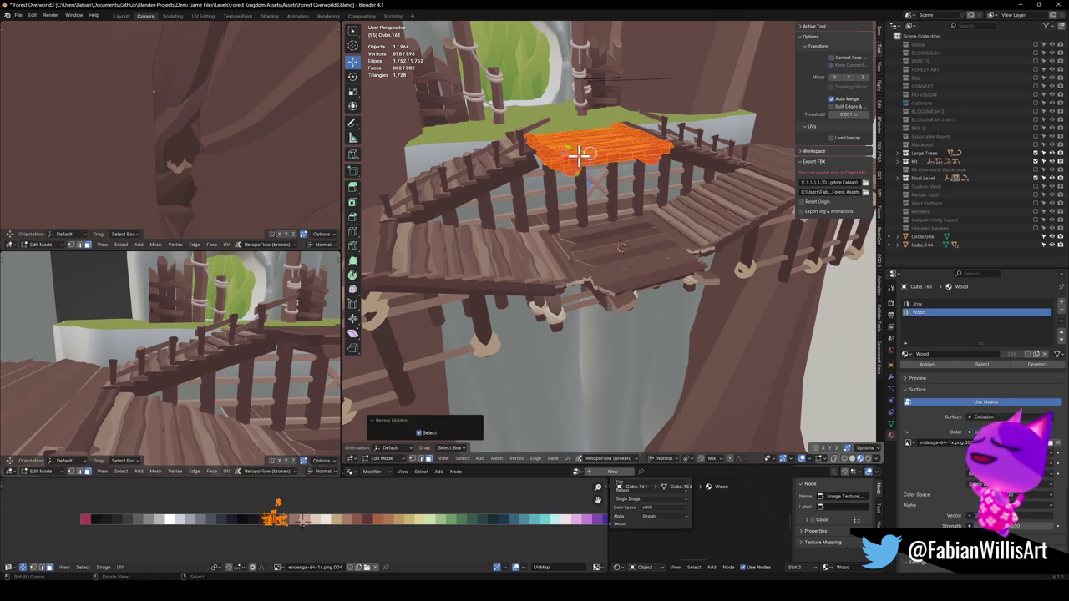
pyautogui.hotkey('alt', 'n')
pyautogui.click(582, 156)
pyautogui.press('Tab')
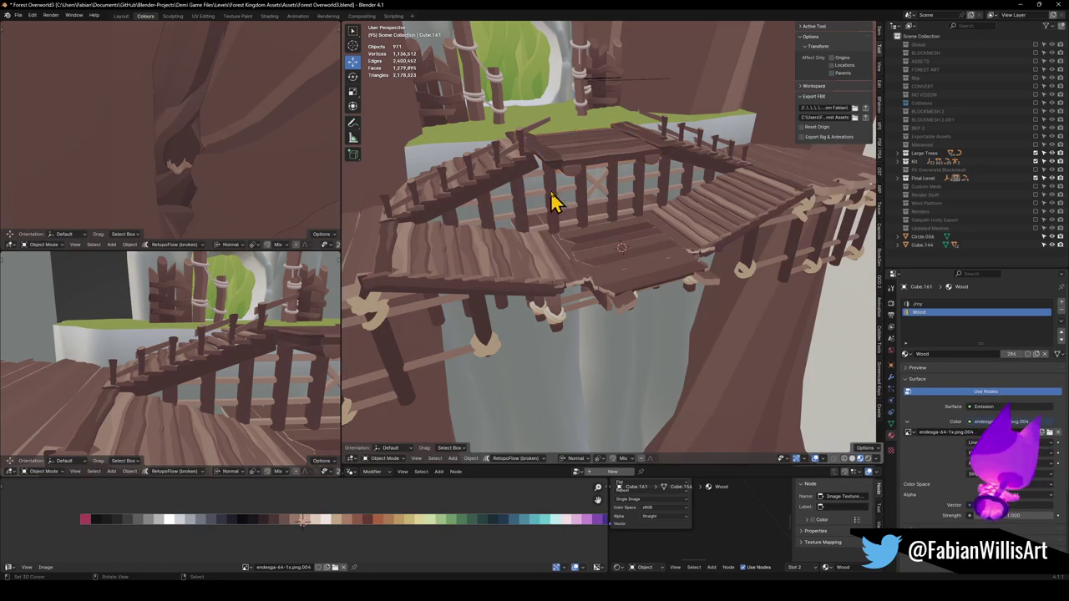
pyautogui.keyDown('shift'); pyautogui.click(556, 209); pyautogui.keyUp('shift')
pyautogui.hotkey('ctrl', 'j')
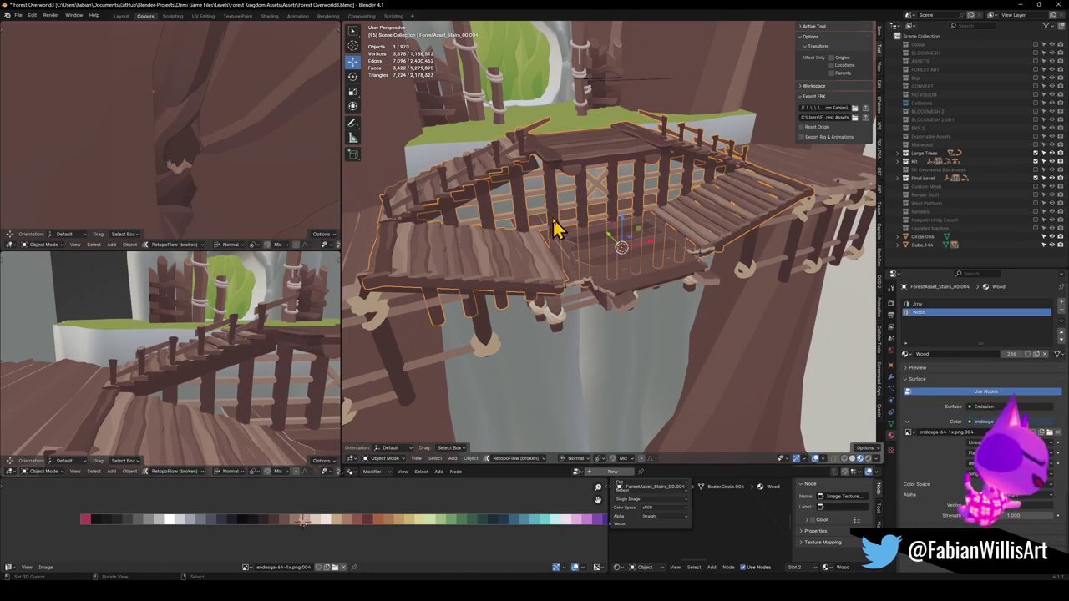
# Convert the remaining railing section to a mesh, join it into the stairs and delete that object
pyautogui.click(443, 314)
pyautogui.press('q')
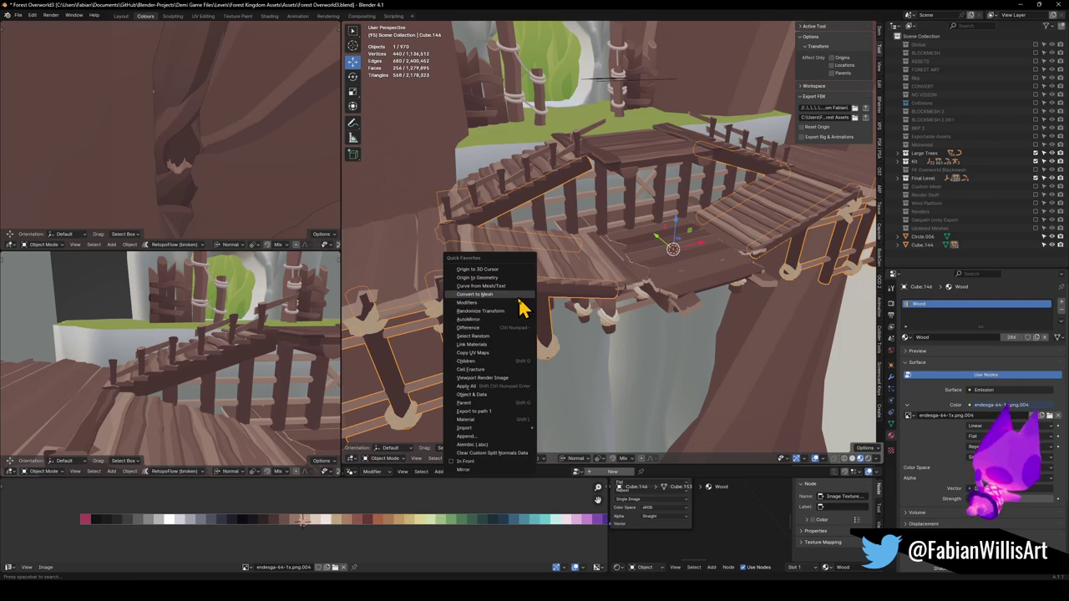
pyautogui.click(481, 295)
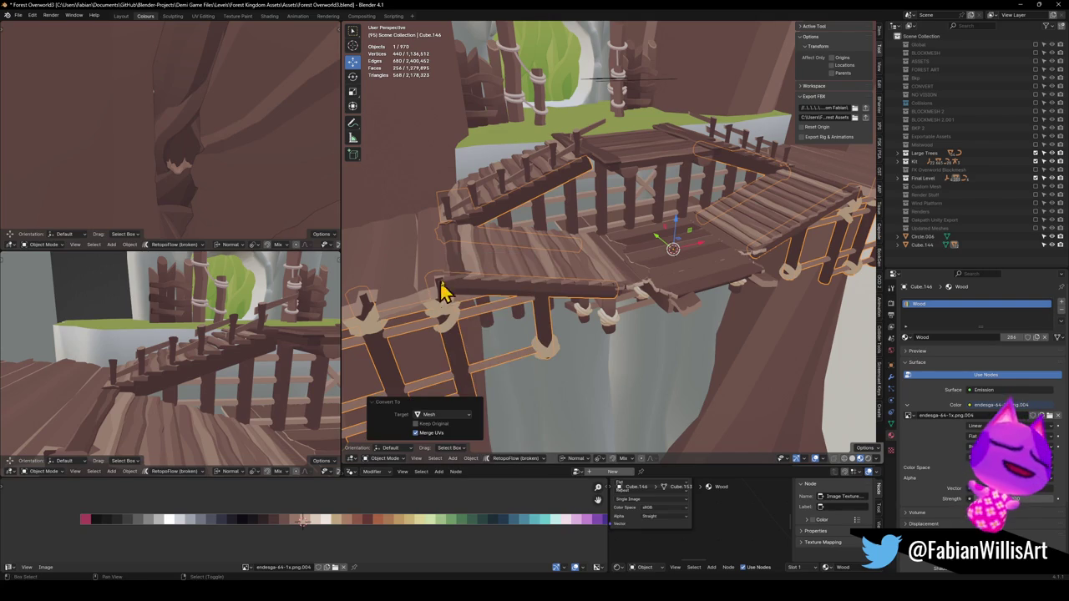
pyautogui.keyDown('shift'); pyautogui.click(495, 263); pyautogui.keyUp('shift')
pyautogui.hotkey('ctrl', 'j')
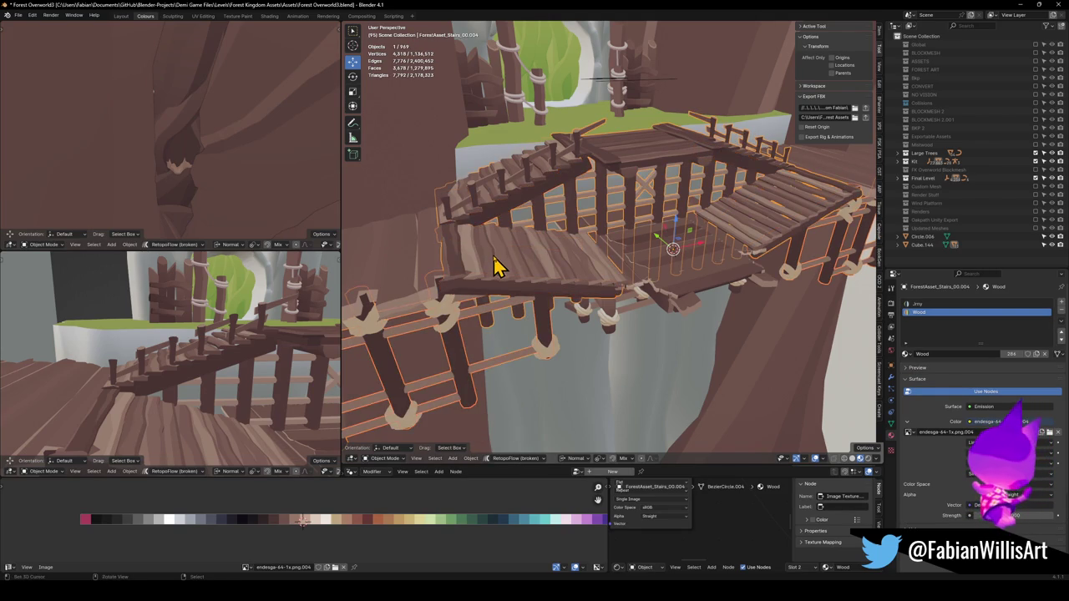
pyautogui.press('Delete')
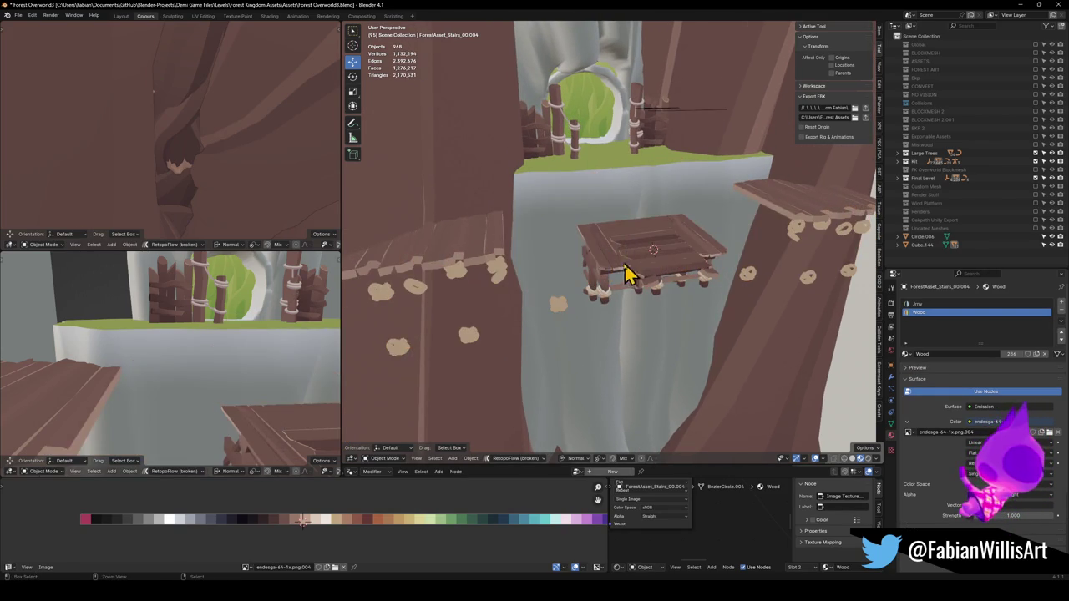
# Restore the stairs, convert one more piece to a mesh and join it in, then undo the delete
pyautogui.hotkey('ctrl', 'z')
pyautogui.rightClick(556, 314)
pyautogui.click(552, 288)
pyautogui.keyDown('shift'); pyautogui.click(554, 293); pyautogui.keyUp('shift')
pyautogui.hotkey('ctrl', 'j')
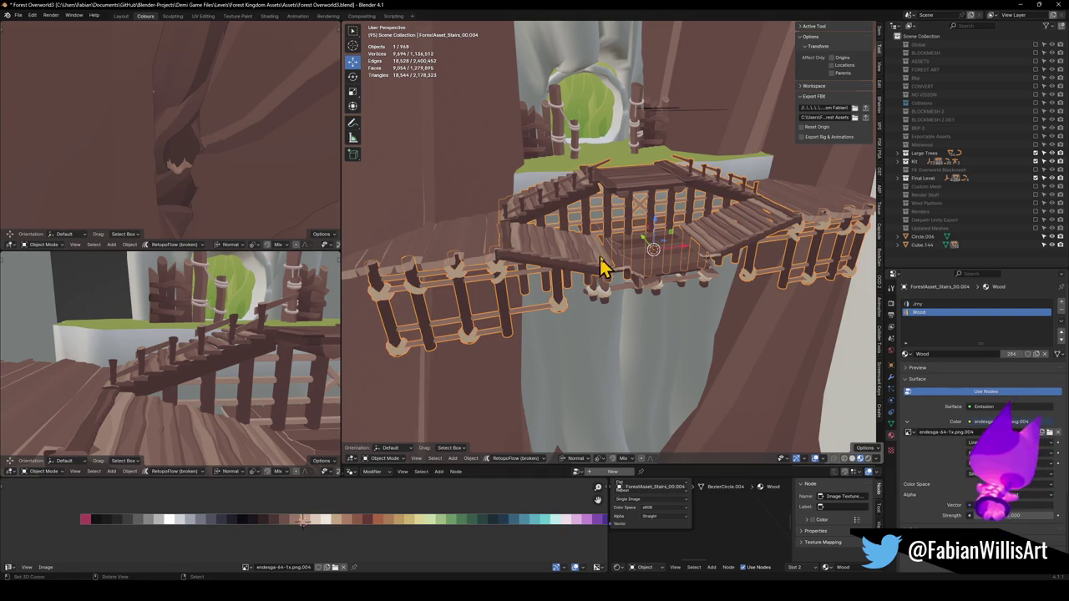
pyautogui.press('Delete')
pyautogui.scroll(5, 599, 267)
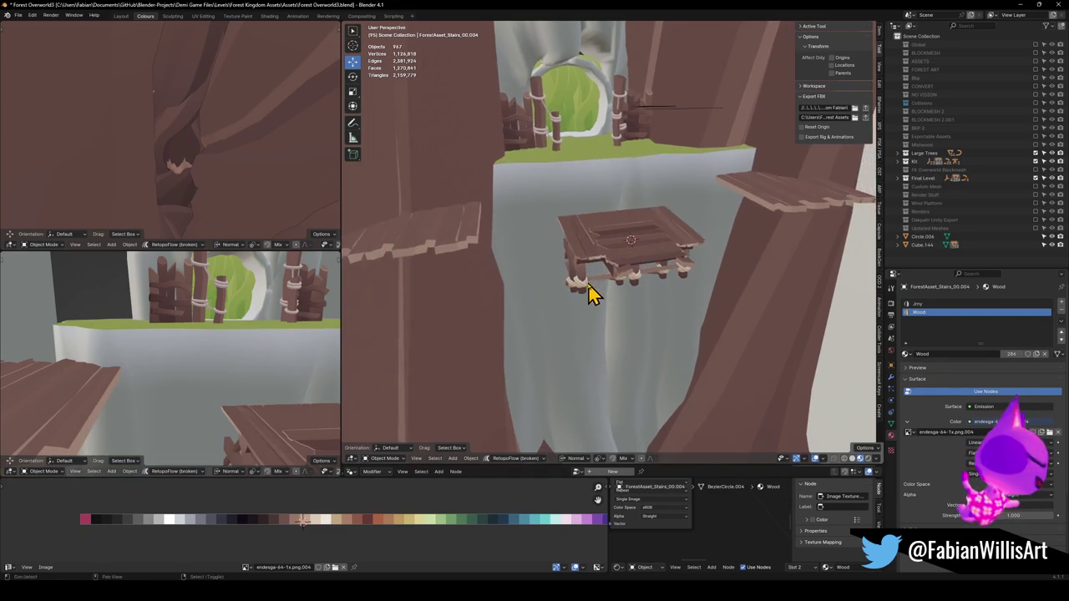
pyautogui.hotkey('ctrl', 'z')
pyautogui.scroll(-4, 573, 279)
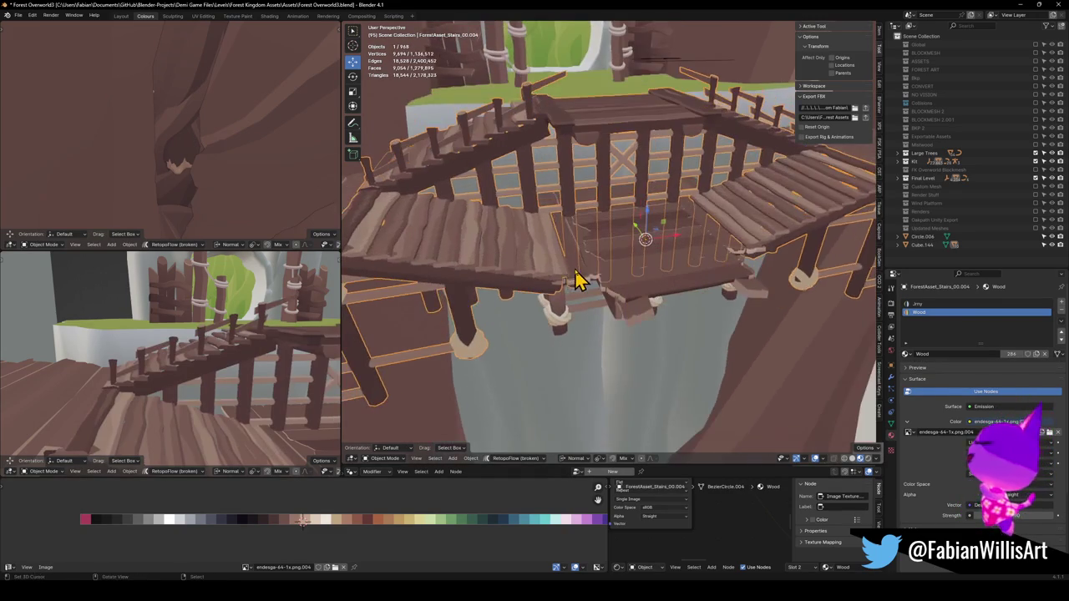
# Try moving the centre platform and deleting its hanging plank, undoing both changes
pyautogui.click(588, 282)
pyautogui.press('g')
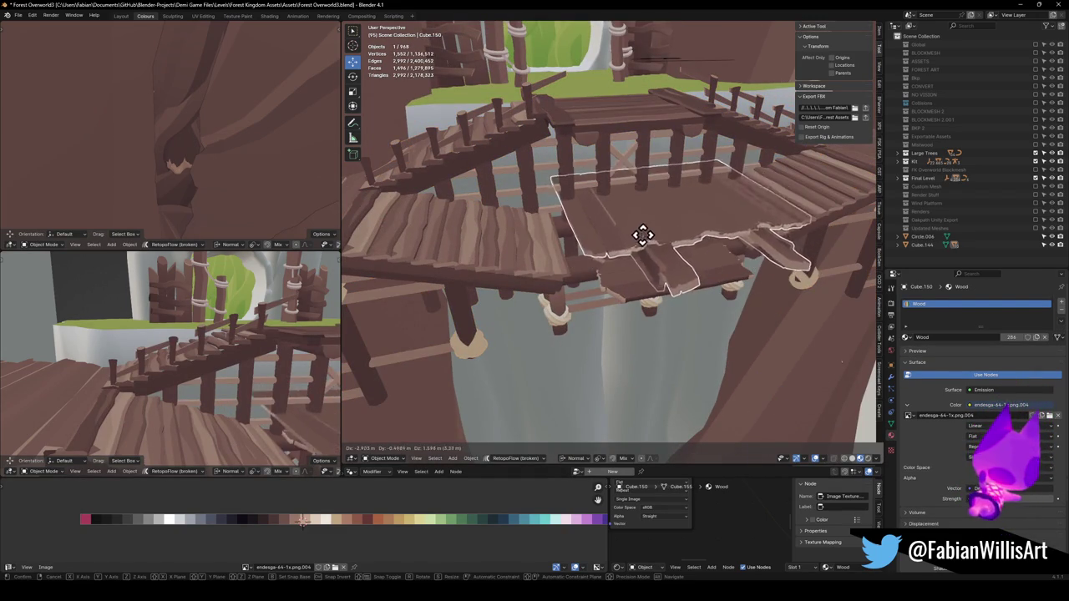
pyautogui.click(630, 248)
pyautogui.press('Tab')
pyautogui.scroll(5, 593, 248)
pyautogui.hotkey('ctrl', 'z')
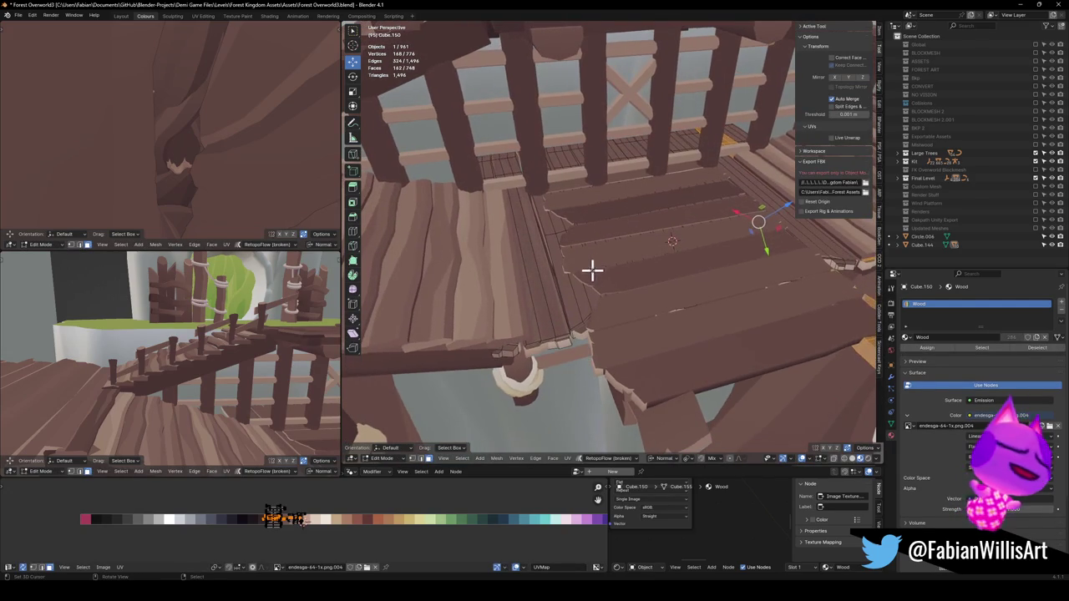
pyautogui.press('l')
pyautogui.press('x')
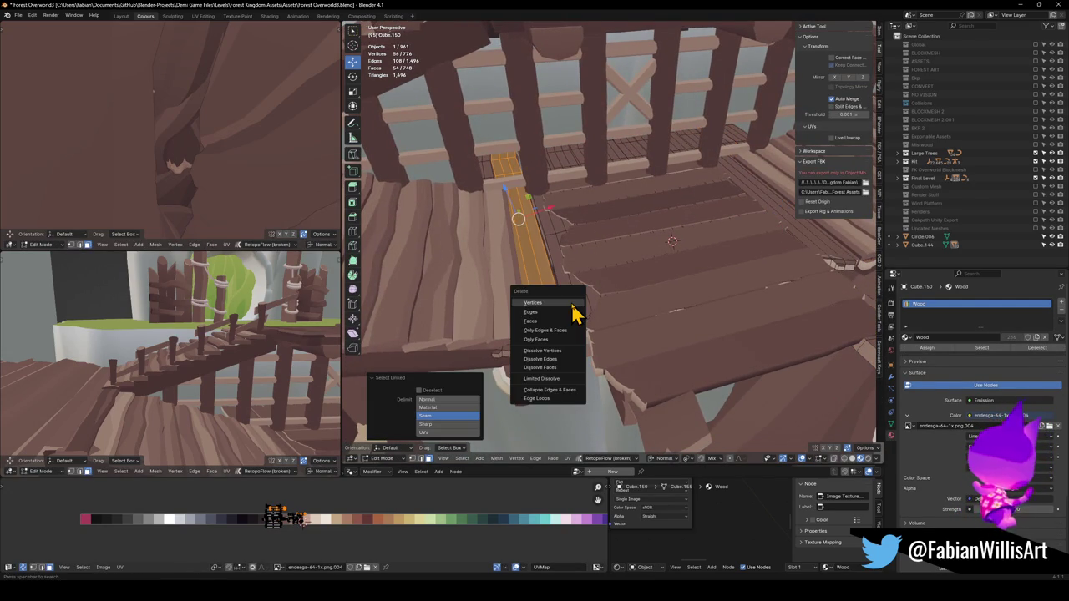
pyautogui.click(572, 306)
pyautogui.hotkey('ctrl', 'z')
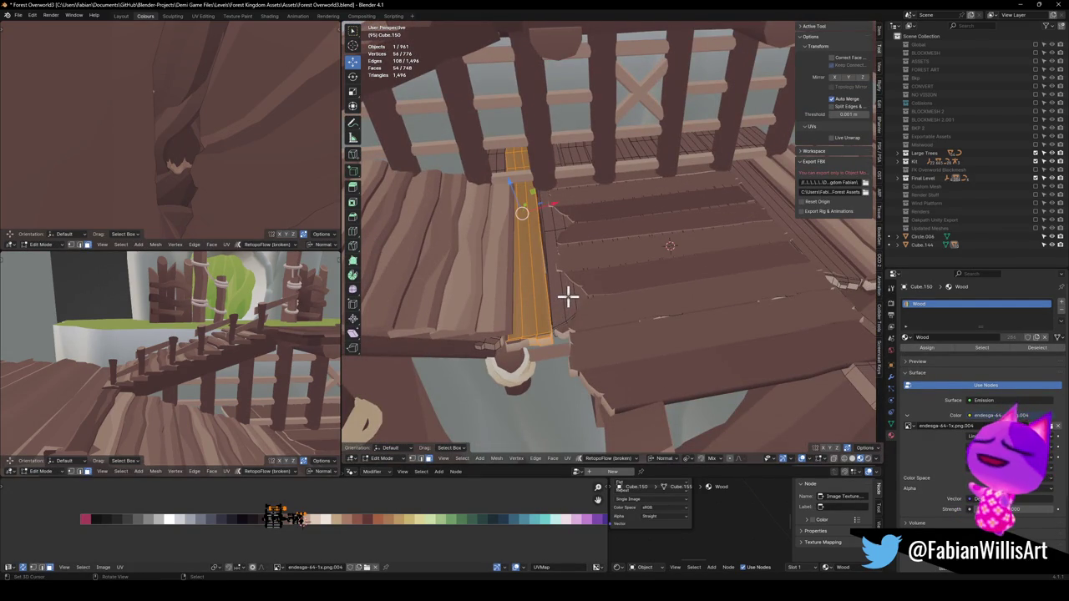
# Isolate the centre platform in local view and remove its Mirror modifier
pyautogui.press('KP_Divide')
pyautogui.press('Tab')
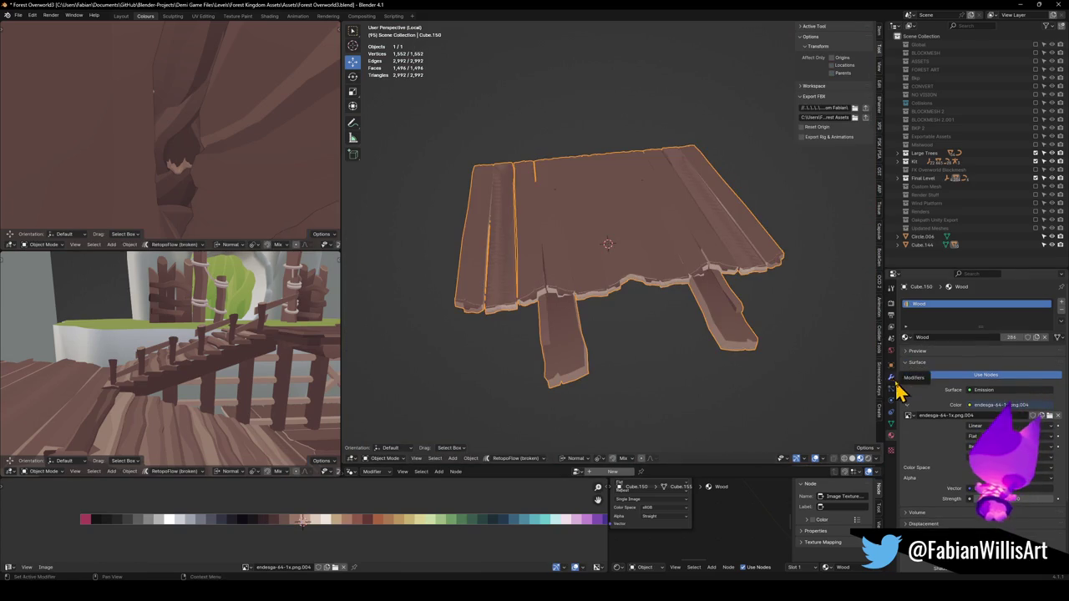
pyautogui.click(890, 377)
pyautogui.click(1028, 318)
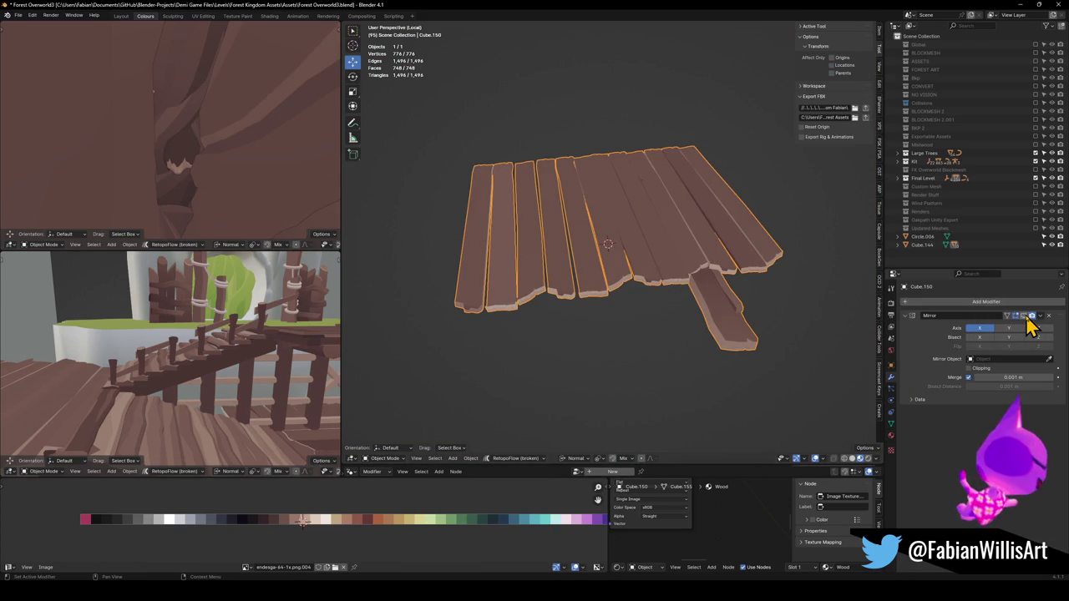
pyautogui.click(1028, 318)
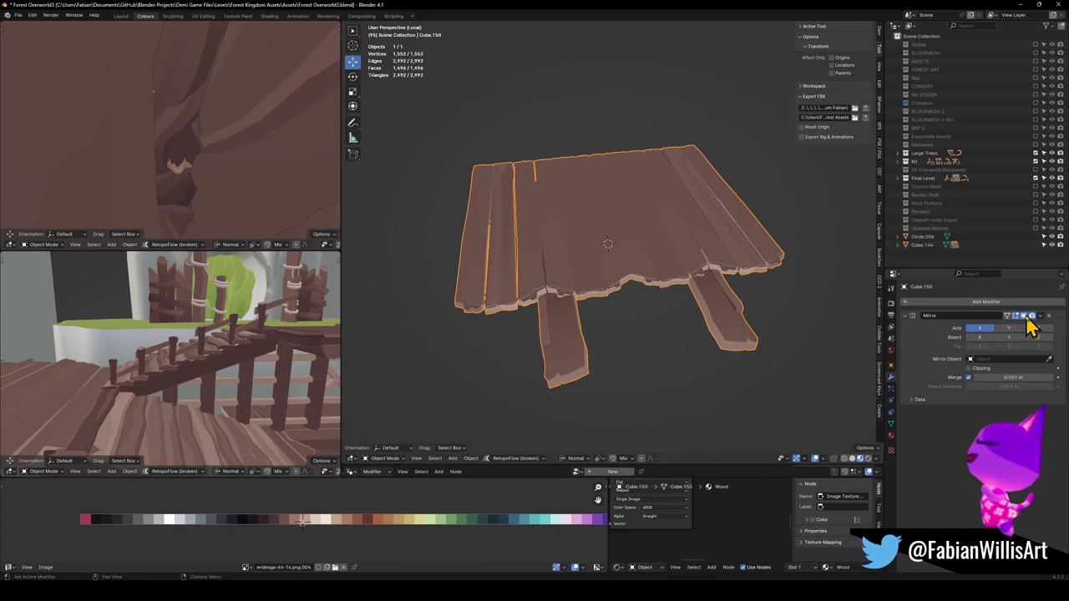
pyautogui.click(1027, 318)
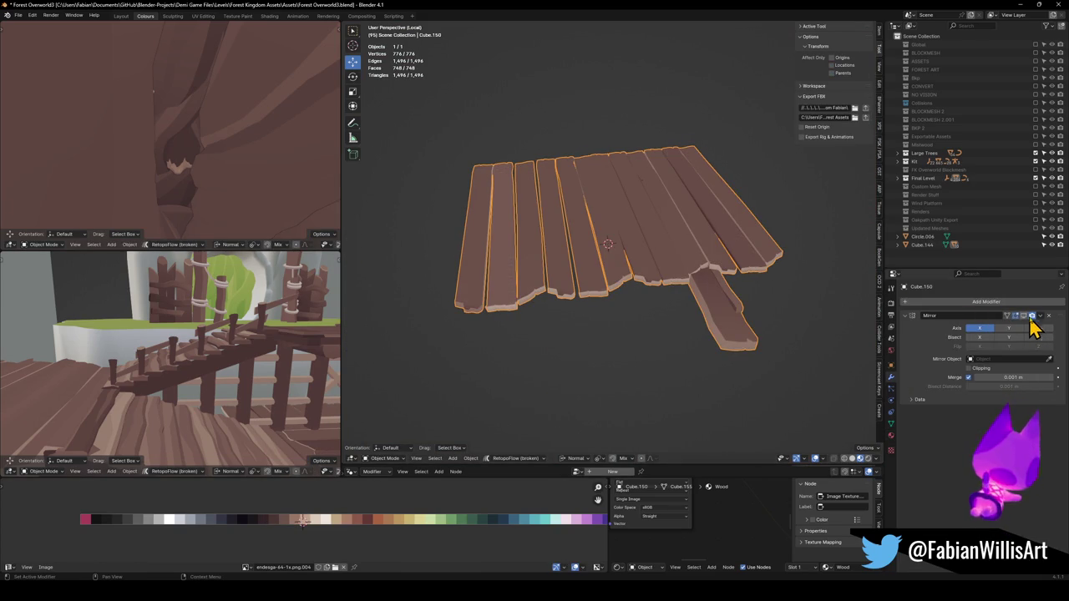
pyautogui.click(1048, 318)
# Separate the hanging plank from the platform into its own object
pyautogui.press('Tab')
pyautogui.hotkey('alt', 'a')
pyautogui.press('Tab')
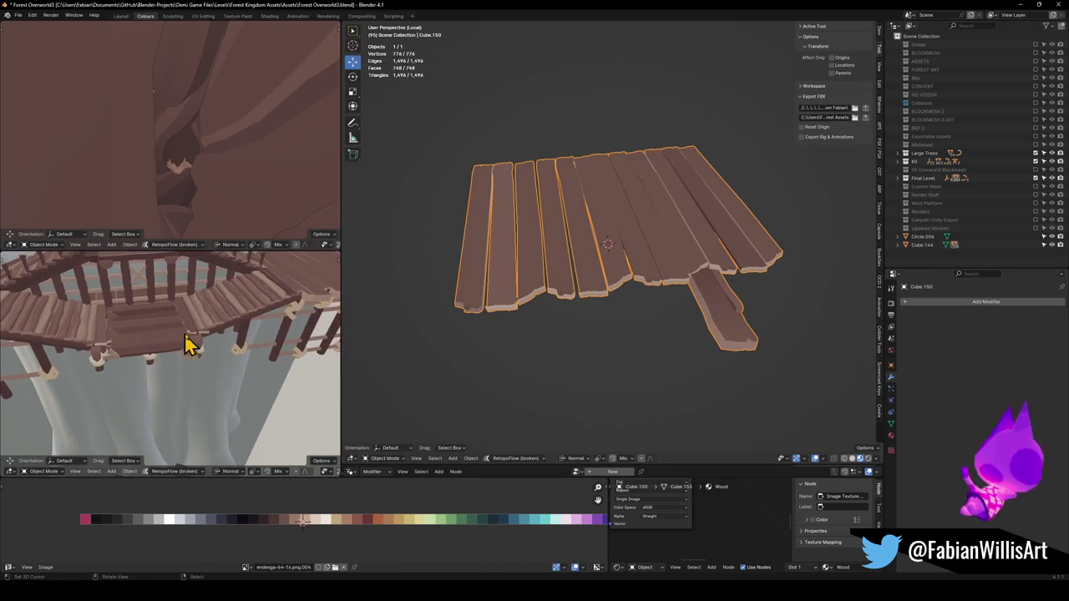
pyautogui.press('Tab')
pyautogui.hotkey('alt', 'a')
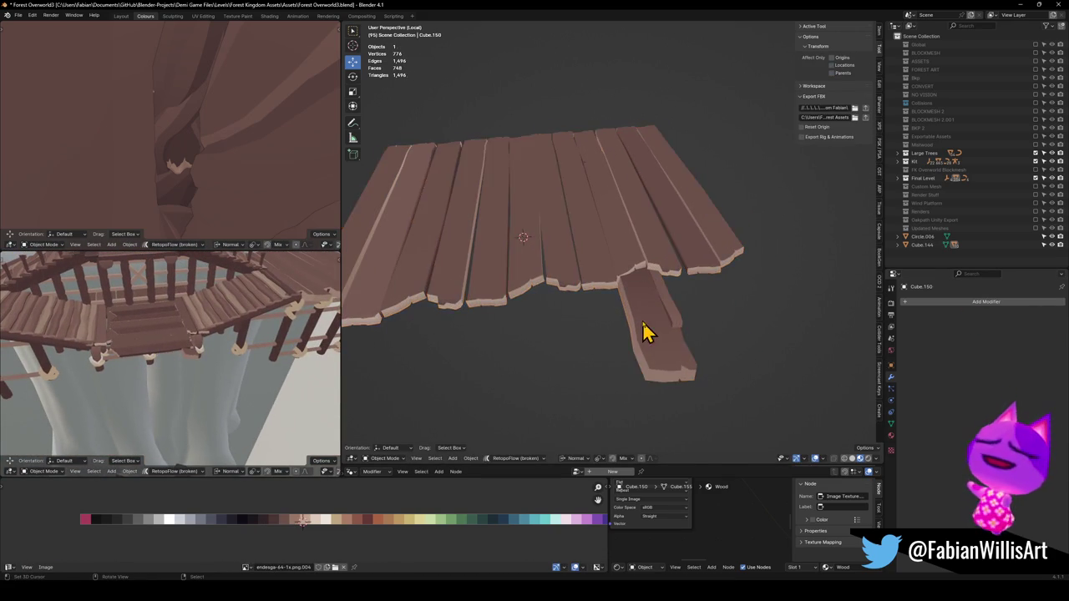
pyautogui.press('l')
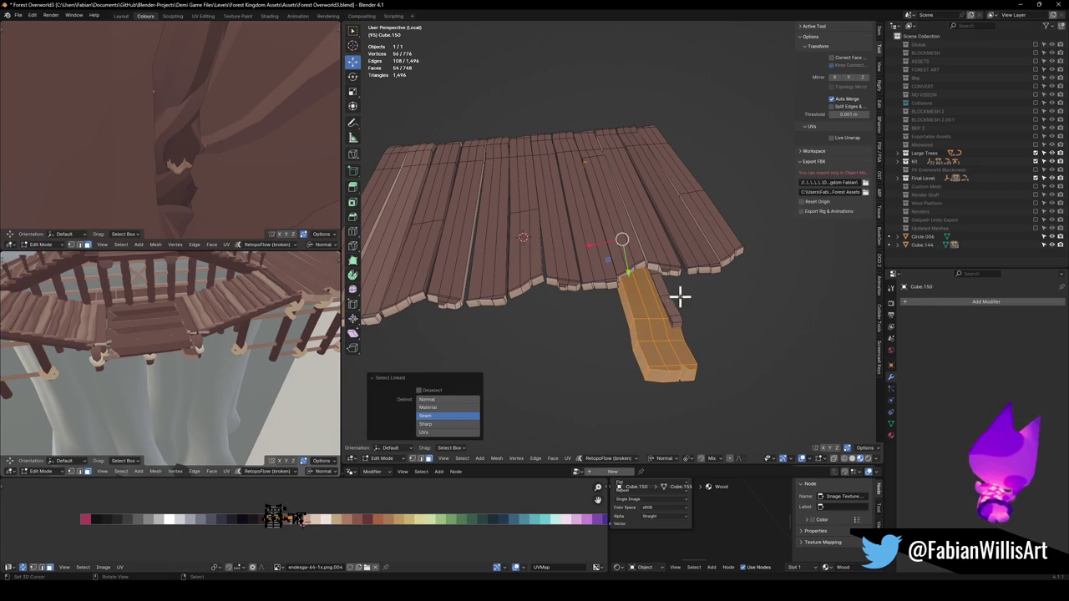
pyautogui.press('p')
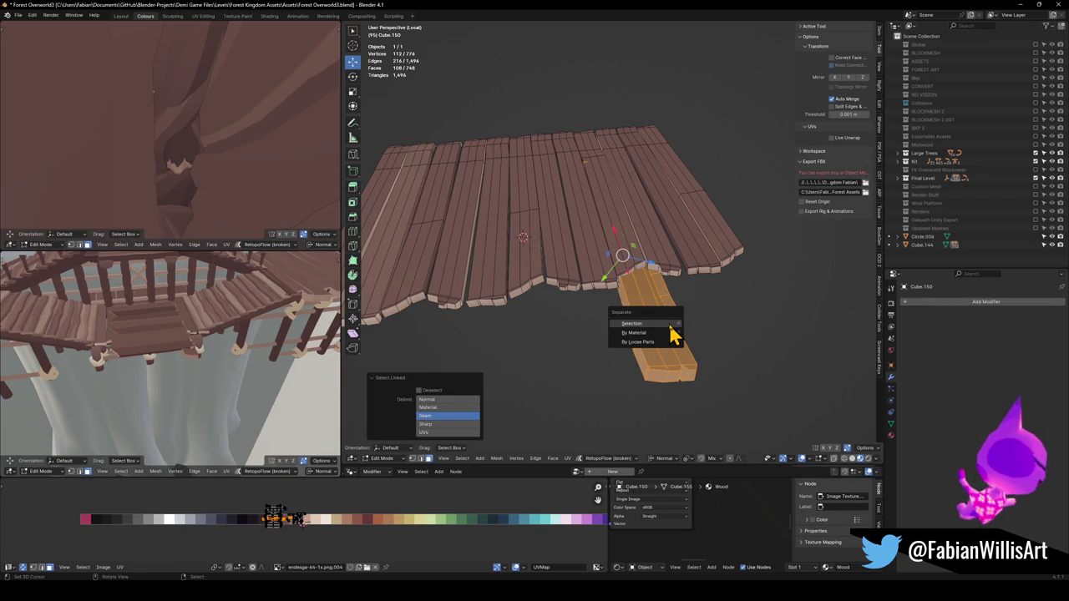
pyautogui.click(651, 334)
pyautogui.press('Tab')
# Mirror and apply the hanging plank, join it into the platform and exit local view
pyautogui.click(654, 330)
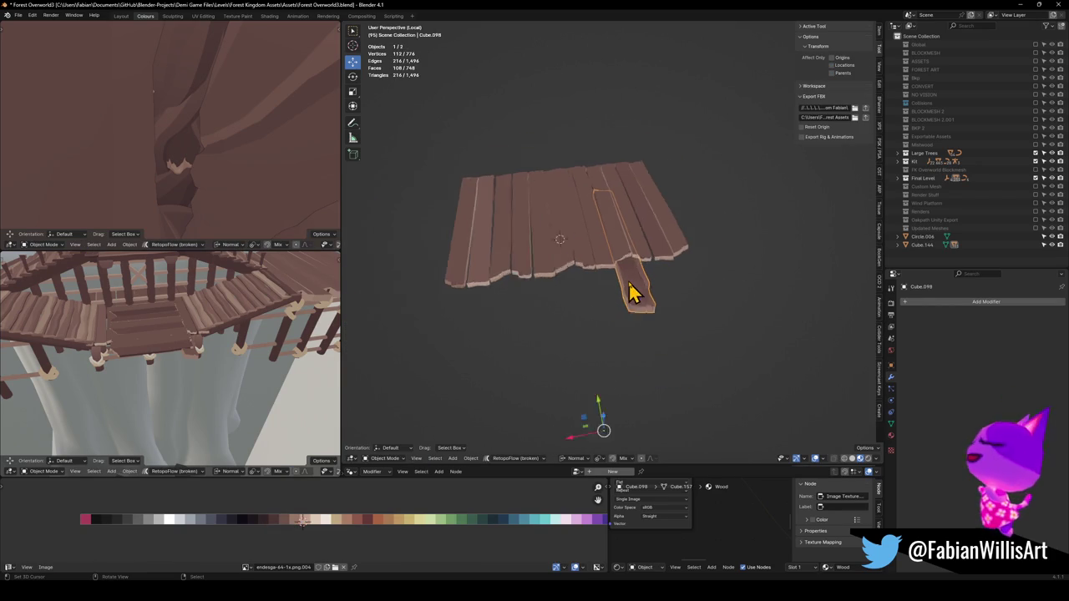
pyautogui.press('q')
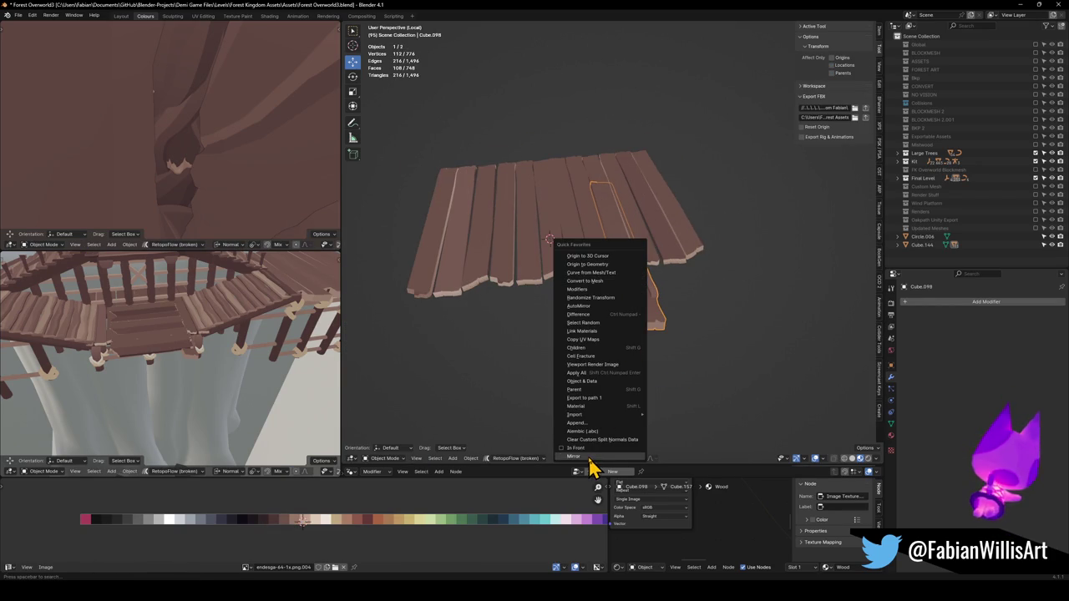
pyautogui.click(592, 456)
pyautogui.scroll(-3, 609, 326)
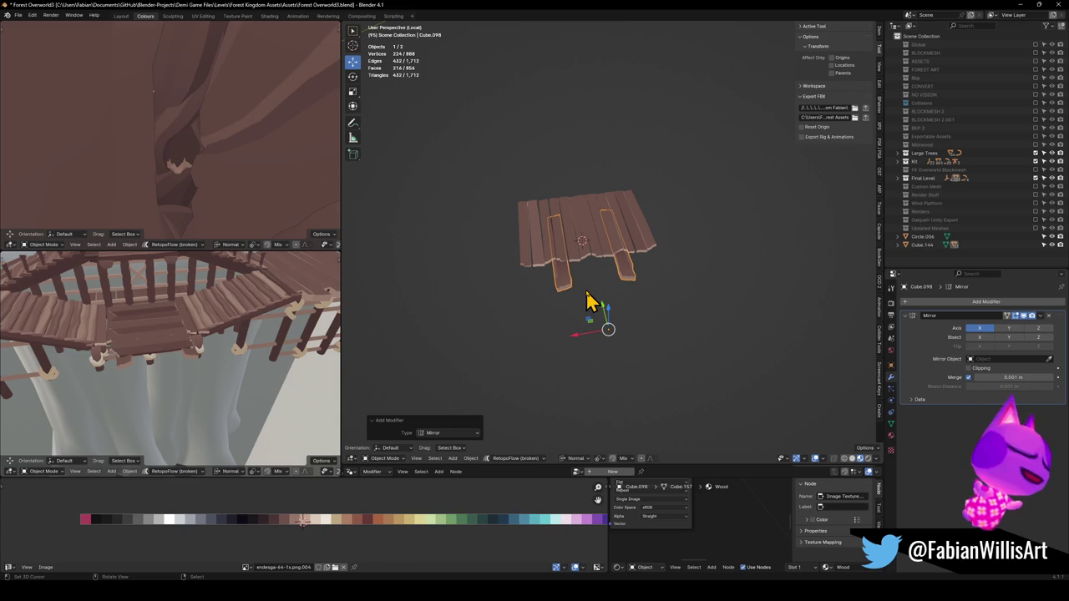
pyautogui.hotkey('ctrl', 'a')
pyautogui.keyDown('shift'); pyautogui.click(571, 249); pyautogui.keyUp('shift')
pyautogui.hotkey('ctrl', 'j')
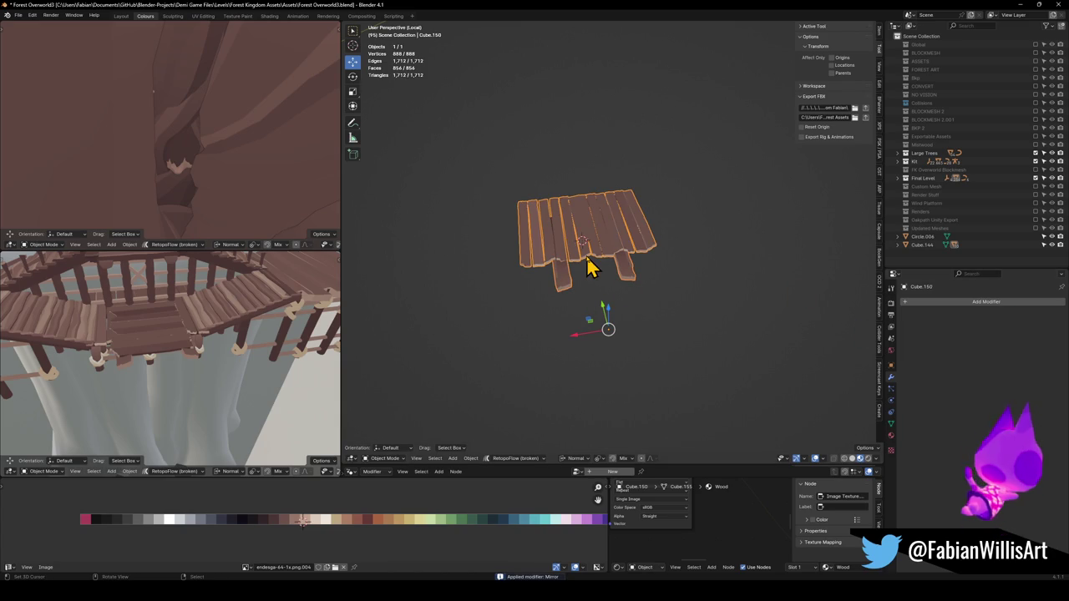
pyautogui.press('KP_Divide')
pyautogui.scroll(-3, 602, 236)
pyautogui.moveTo(661, 282)
pyautogui.mouseDown()
pyautogui.moveTo(687, 279)
pyautogui.moveTo(704, 253)
pyautogui.moveTo(651, 287)
pyautogui.moveTo(689, 267)
pyautogui.moveTo(678, 248)
pyautogui.moveTo(632, 309)
pyautogui.mouseUp()
# Raise the platform planks along Z to sit between the stair flights
pyautogui.click(632, 309)
pyautogui.press('g')
pyautogui.press('z')
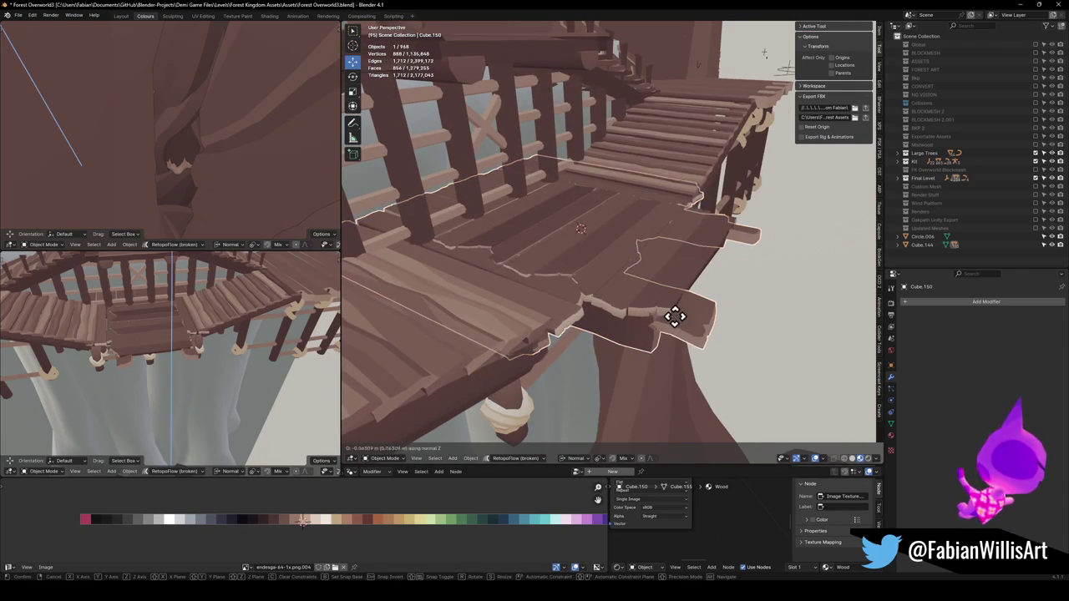
pyautogui.click(651, 303)
pyautogui.moveTo(651, 303); pyautogui.dragTo(565, 279)
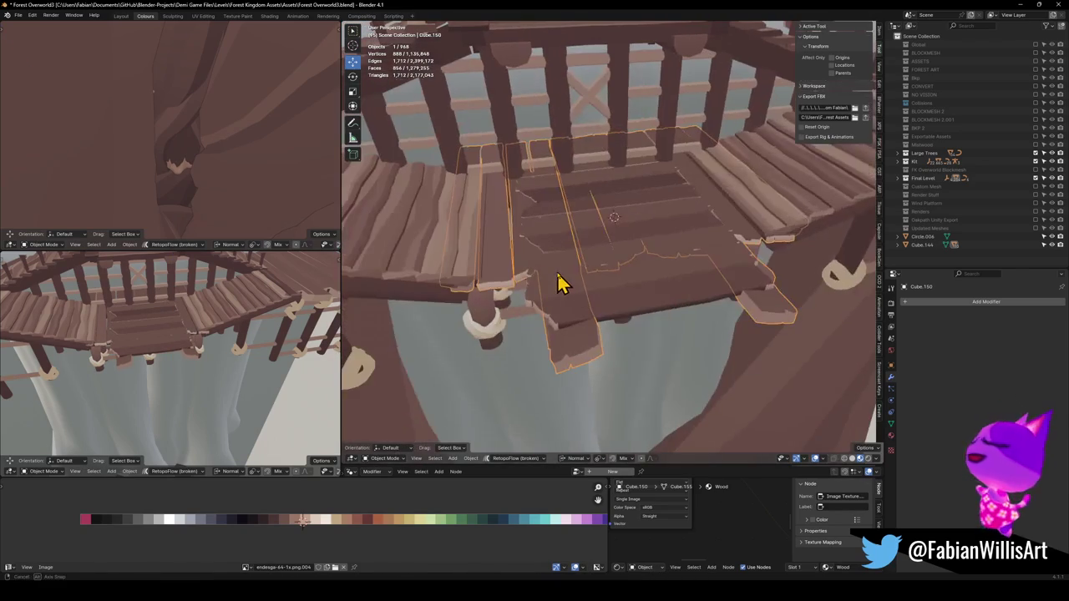
pyautogui.scroll(-5, 572, 190)
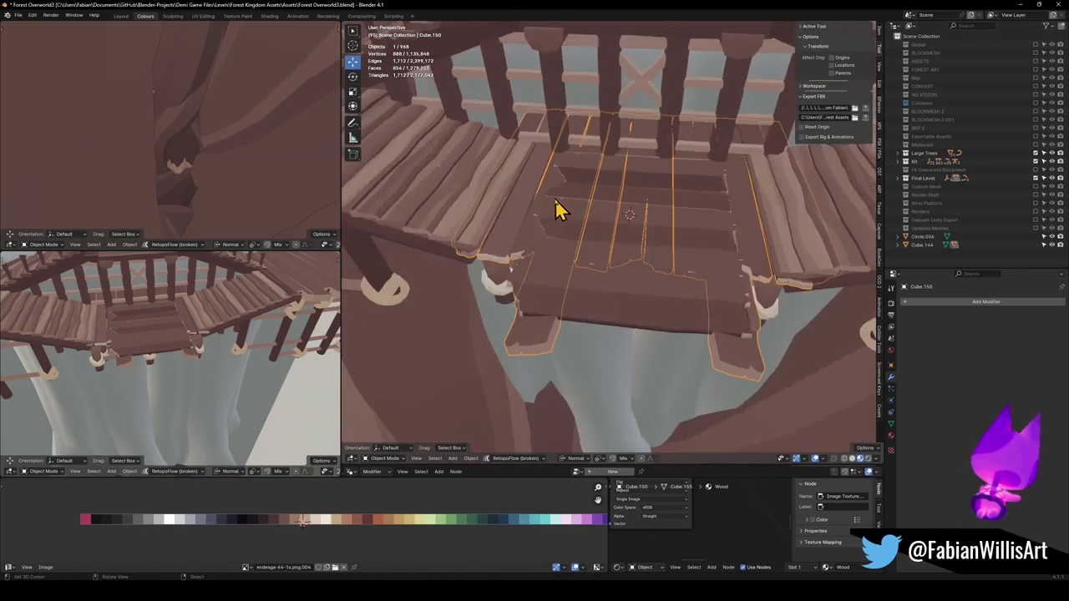
# Join the platform into the stairs mesh and recalculate its normals outside
pyautogui.keyDown('shift'); pyautogui.click(531, 232); pyautogui.keyUp('shift')
pyautogui.hotkey('ctrl', 'j')
pyautogui.rightClick(560, 246)
pyautogui.click(570, 255)
pyautogui.press('a')
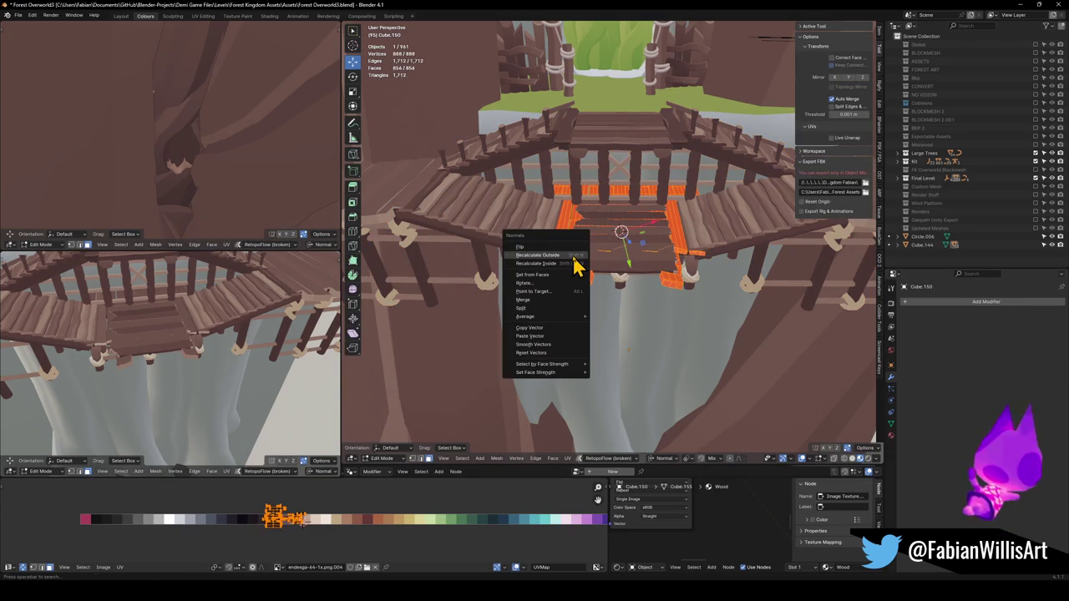
pyautogui.hotkey('alt', 'n')
pyautogui.click(567, 257)
pyautogui.press('Tab')
# Rejoin the platform into ForestAsset_Stairs_00.004, undo an accidental delete, and select a beam below
pyautogui.keyDown('shift'); pyautogui.click(536, 249); pyautogui.keyUp('shift')
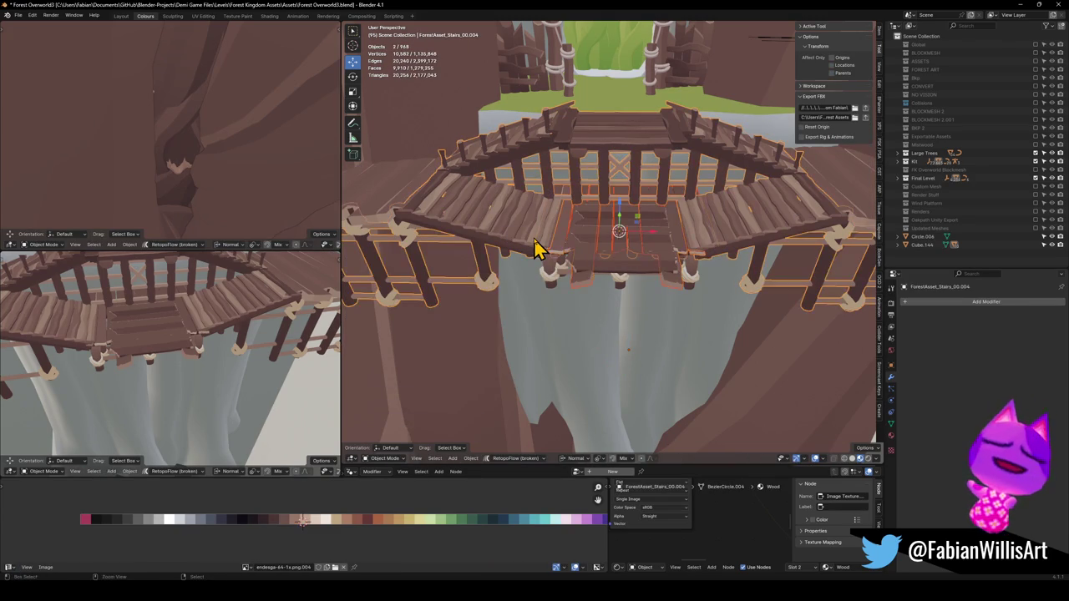
pyautogui.hotkey('ctrl', 'j')
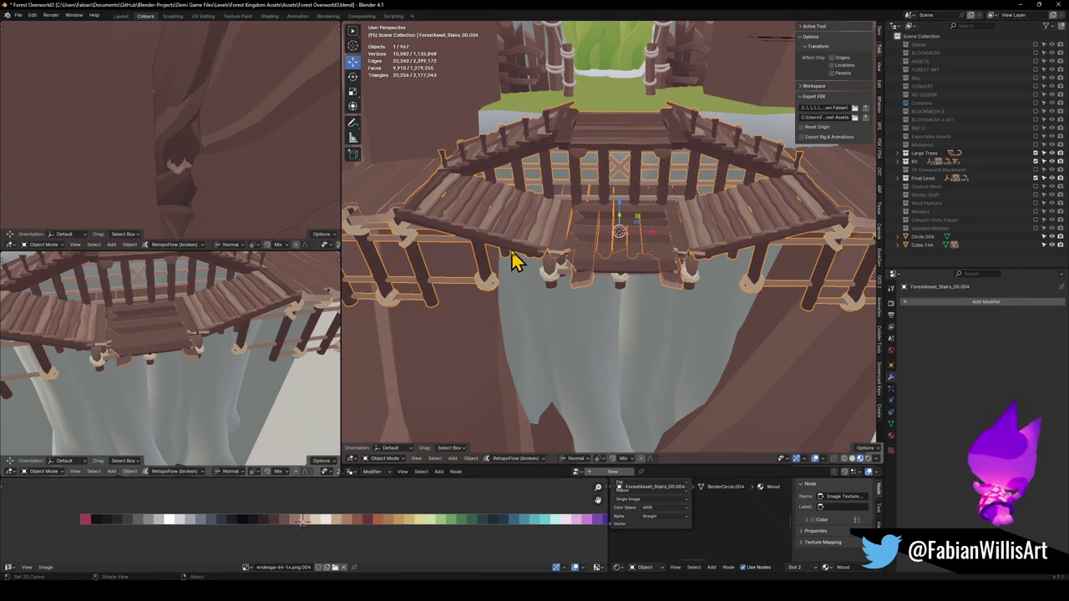
pyautogui.press('Delete')
pyautogui.scroll(3, 567, 274)
pyautogui.hotkey('ctrl', 'z')
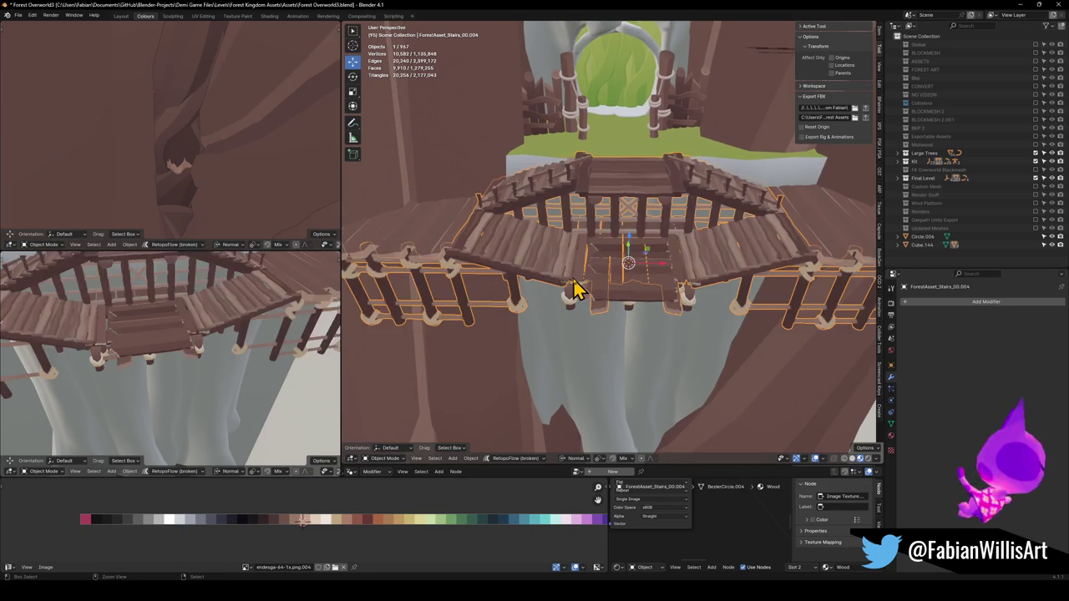
pyautogui.moveTo(573, 292)
pyautogui.mouseDown()
pyautogui.moveTo(615, 286)
pyautogui.moveTo(632, 267)
pyautogui.moveTo(622, 261)
pyautogui.moveTo(635, 279)
pyautogui.mouseUp()
pyautogui.click(632, 288)
# Select the three support pieces and a vertical post under the bridge
pyautogui.scroll(4, 634, 292)
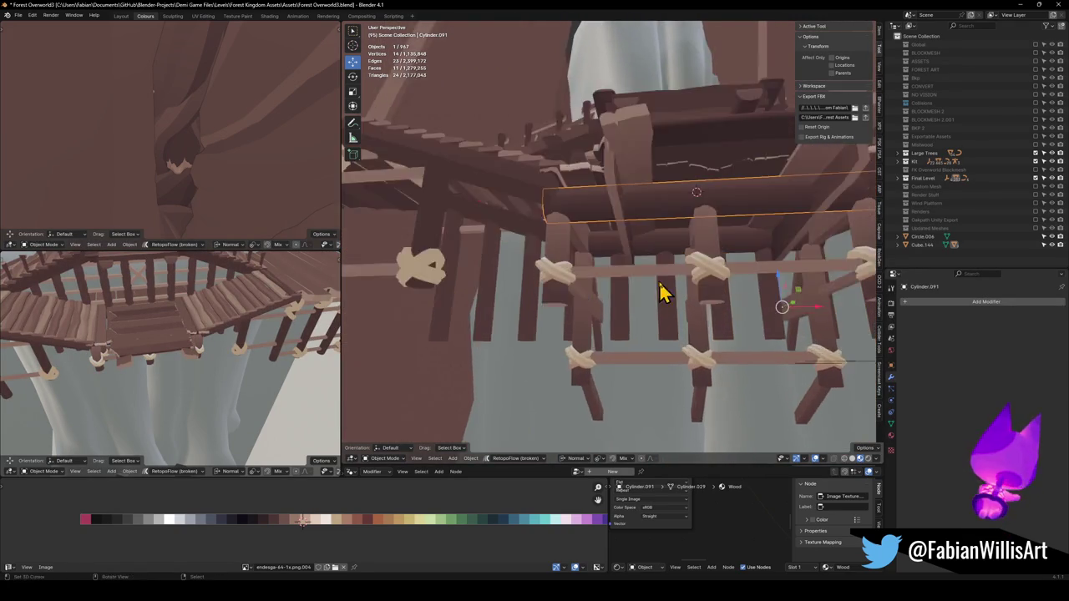
pyautogui.keyDown('shift'); pyautogui.click(625, 258); pyautogui.keyUp('shift')
pyautogui.scroll(-4, 632, 294)
pyautogui.moveTo(632, 294)
pyautogui.mouseDown()
pyautogui.moveTo(590, 281)
pyautogui.moveTo(532, 303)
pyautogui.moveTo(608, 351)
pyautogui.moveTo(555, 349)
pyautogui.moveTo(591, 334)
pyautogui.mouseUp()
pyautogui.keyDown('shift'); pyautogui.click(598, 298); pyautogui.keyUp('shift')
pyautogui.press('KP_Decimal')
pyautogui.keyDown('shift'); pyautogui.click(529, 282); pyautogui.keyUp('shift')
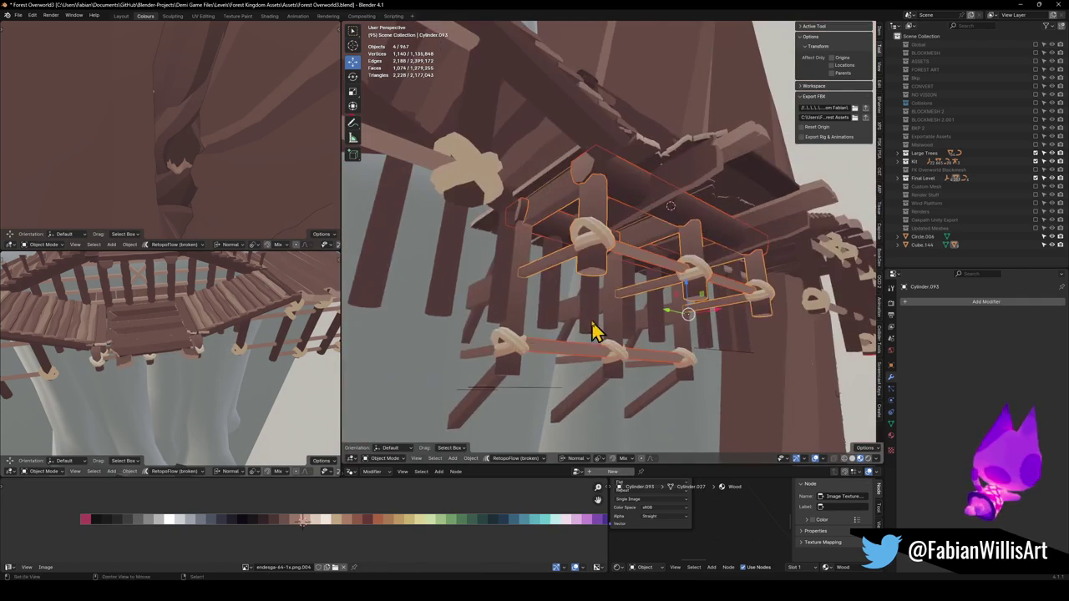
# Duplicate the selected posts, convert the copies to meshes and merge them into one object
pyautogui.hotkey('shift', 'd')
pyautogui.click(624, 367)
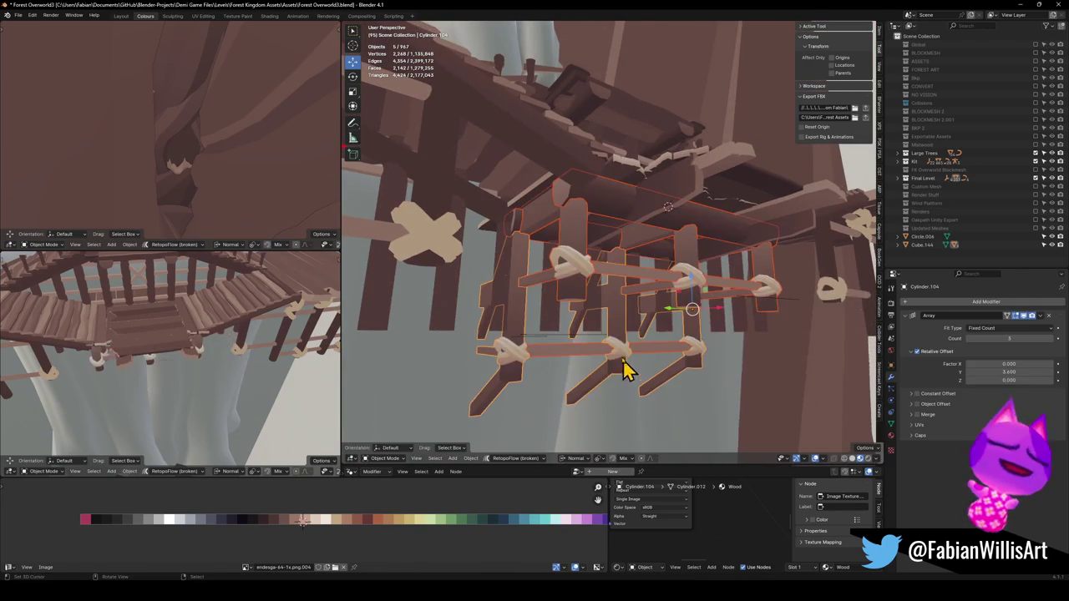
pyautogui.press('q')
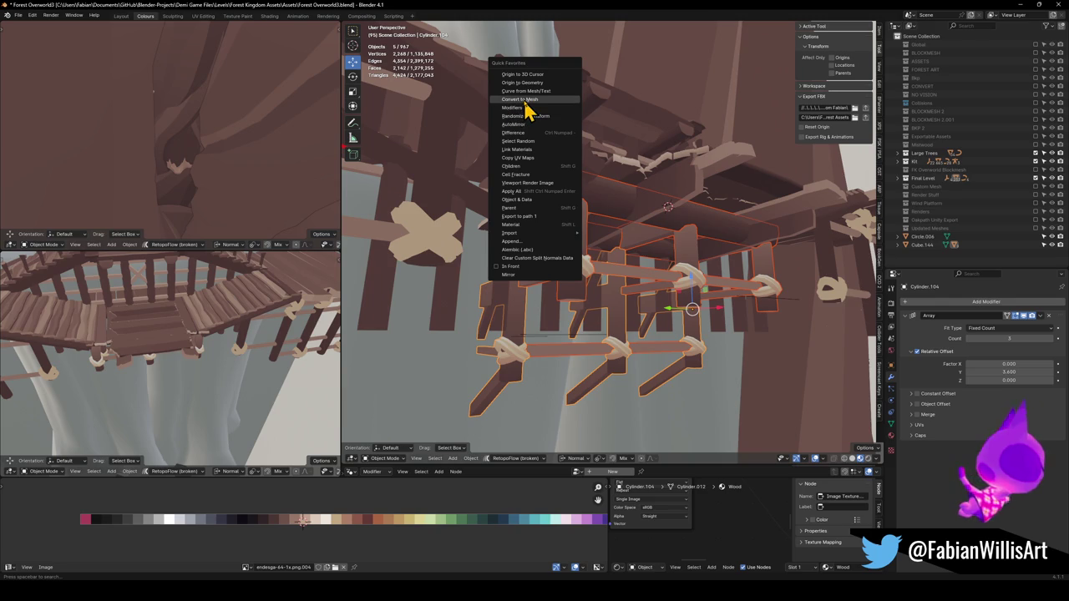
pyautogui.click(519, 99)
pyautogui.hotkey('ctrl', 'j')
# Apply rotation and scale to the merged posts
pyautogui.moveTo(596, 226); pyautogui.dragTo(558, 292)
pyautogui.keyDown('shift'); pyautogui.click(558, 294); pyautogui.keyUp('shift')
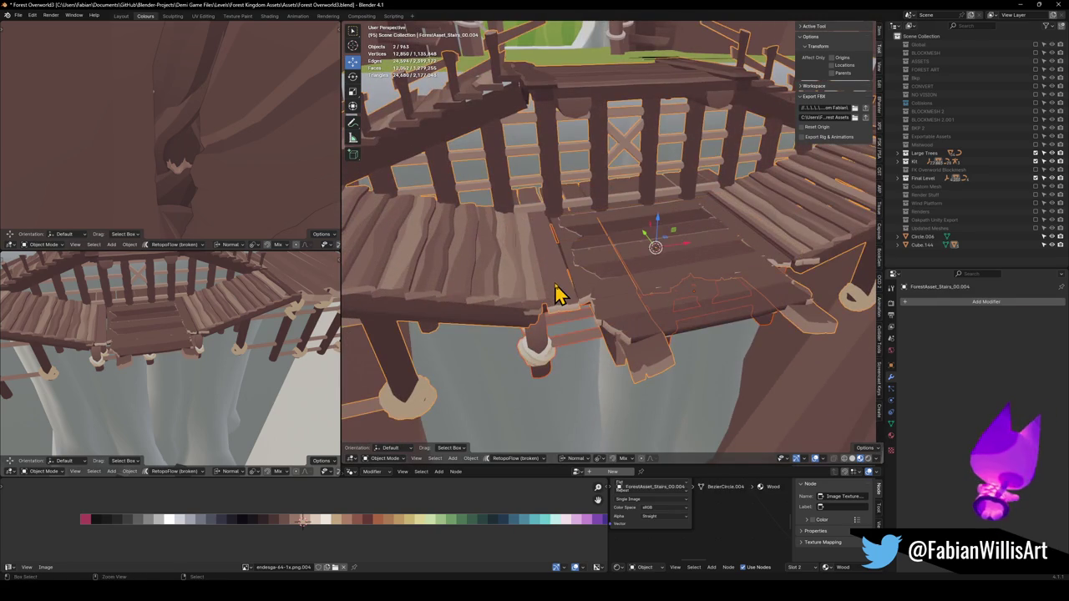
pyautogui.moveTo(575, 241); pyautogui.dragTo(606, 269)
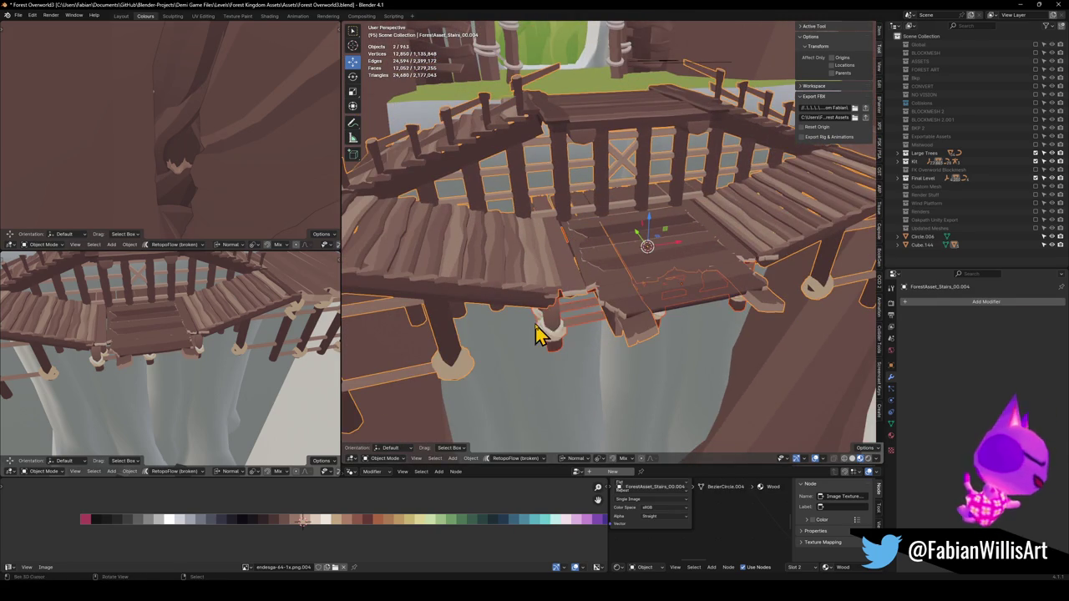
pyautogui.hotkey('ctrl', 'z')
pyautogui.hotkey('ctrl', 'a')
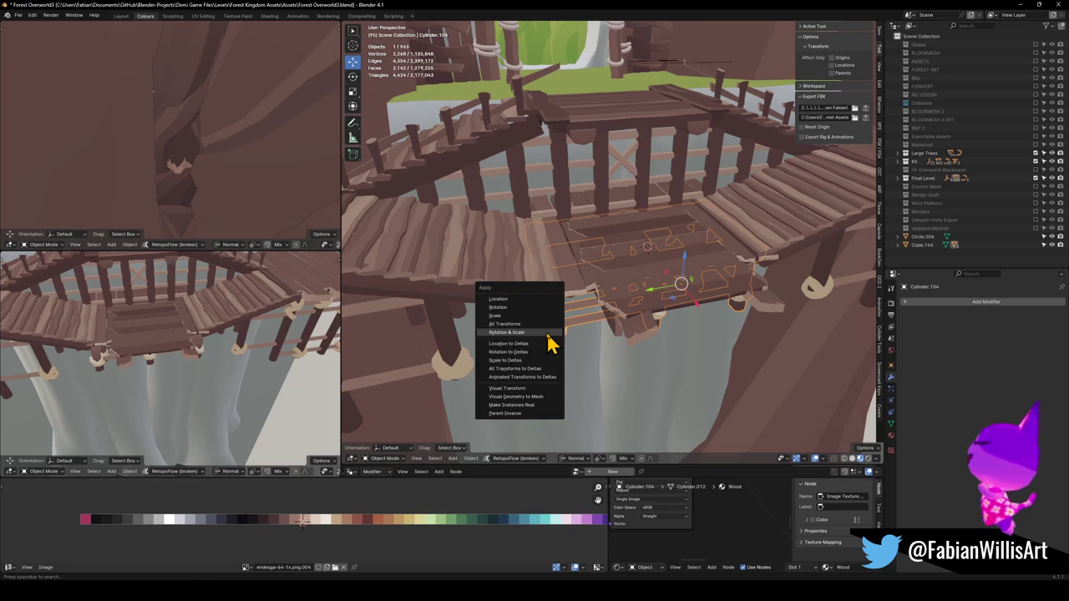
pyautogui.click(549, 333)
# Recalculate the posts' normals outside and join them into ForestAsset_Stairs_00.004
pyautogui.press('Tab')
pyautogui.press('a')
pyautogui.hotkey('alt', 'n')
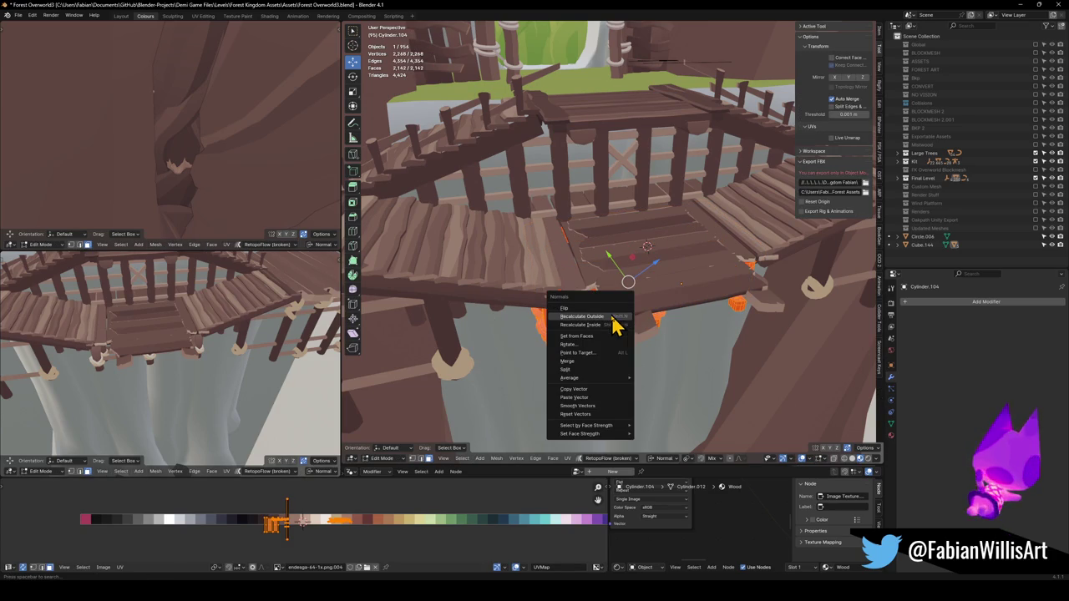
pyautogui.click(616, 321)
pyautogui.press('Tab')
pyautogui.keyDown('shift'); pyautogui.click(582, 288); pyautogui.keyUp('shift')
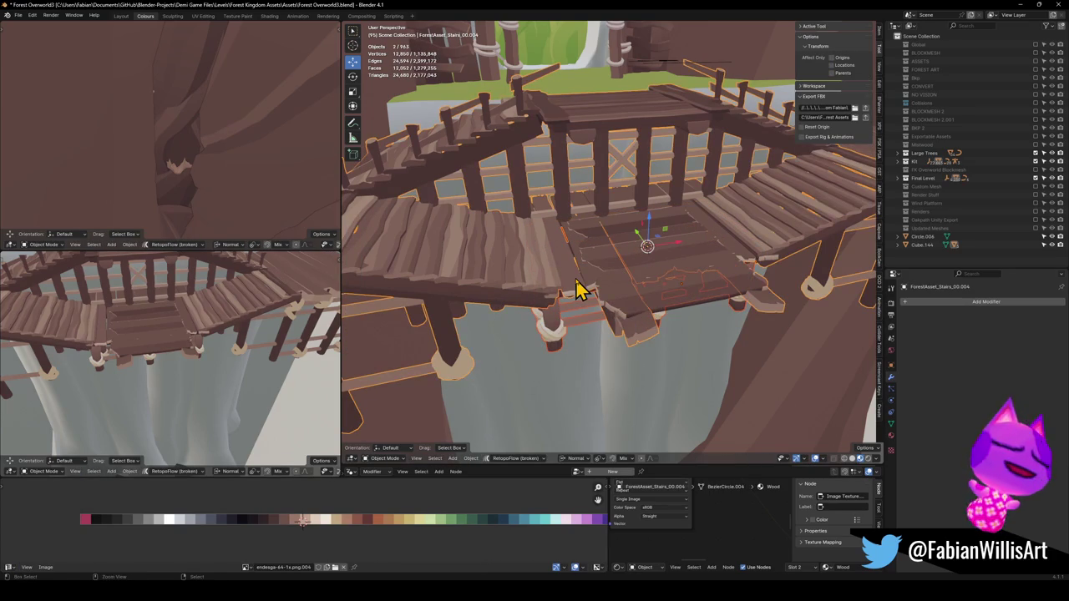
pyautogui.hotkey('ctrl', 'j')
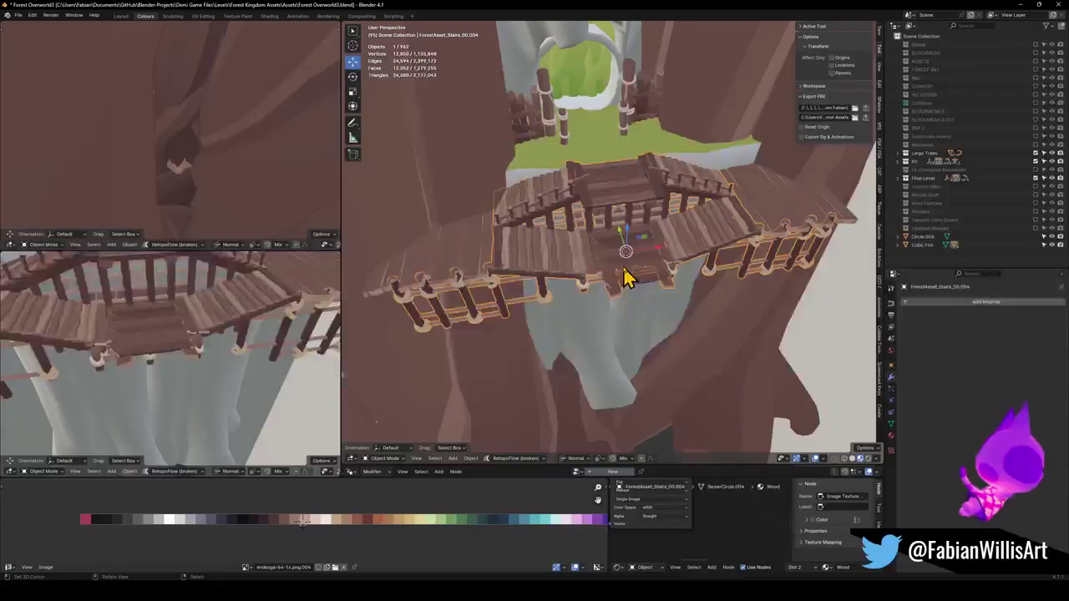
# Convert Cube.144 to a mesh and apply its rotation and scale
pyautogui.click(627, 278)
pyautogui.press('q')
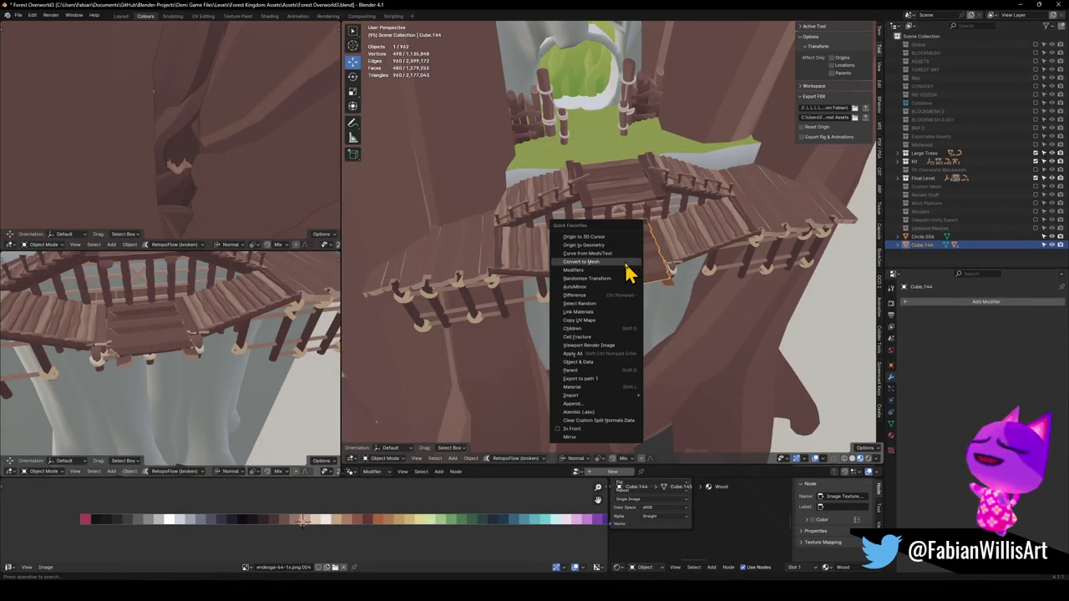
pyautogui.click(626, 262)
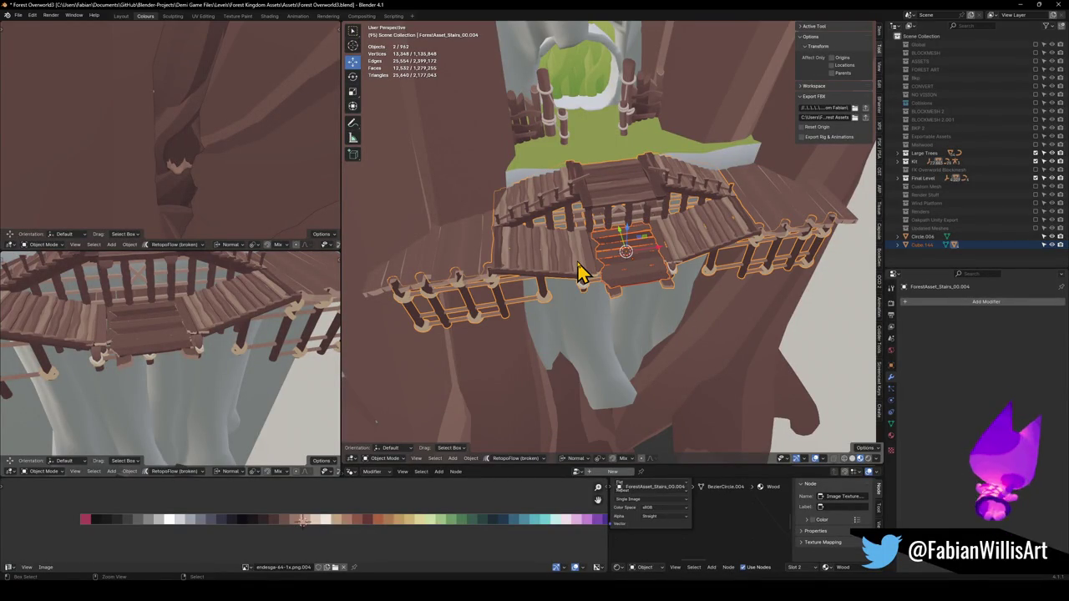
pyautogui.hotkey('ctrl', 'z')
pyautogui.hotkey('ctrl', 'z')
pyautogui.hotkey('ctrl', 'a')
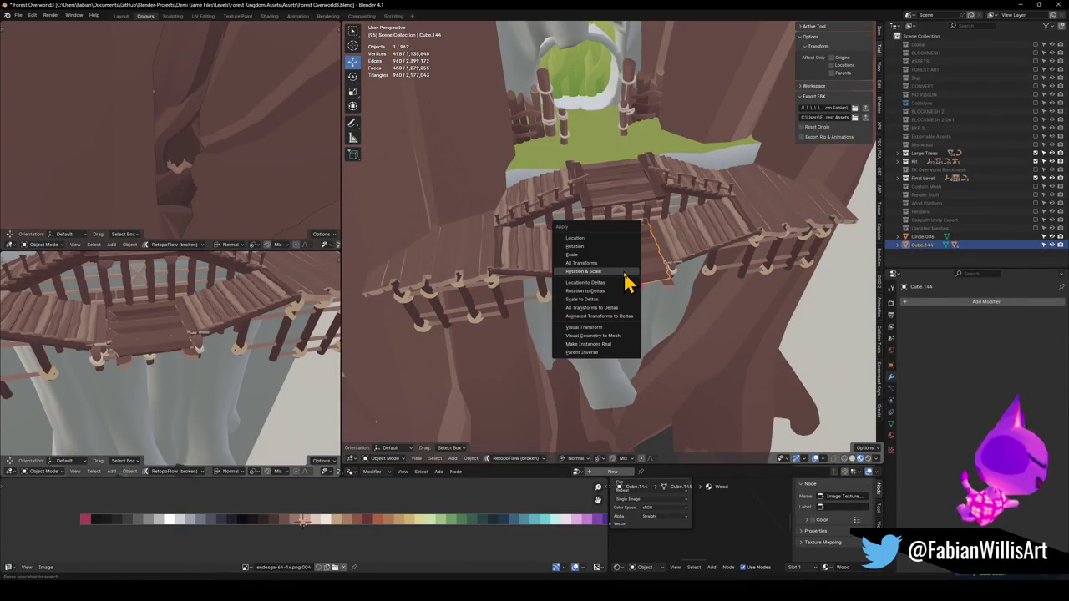
pyautogui.click(624, 273)
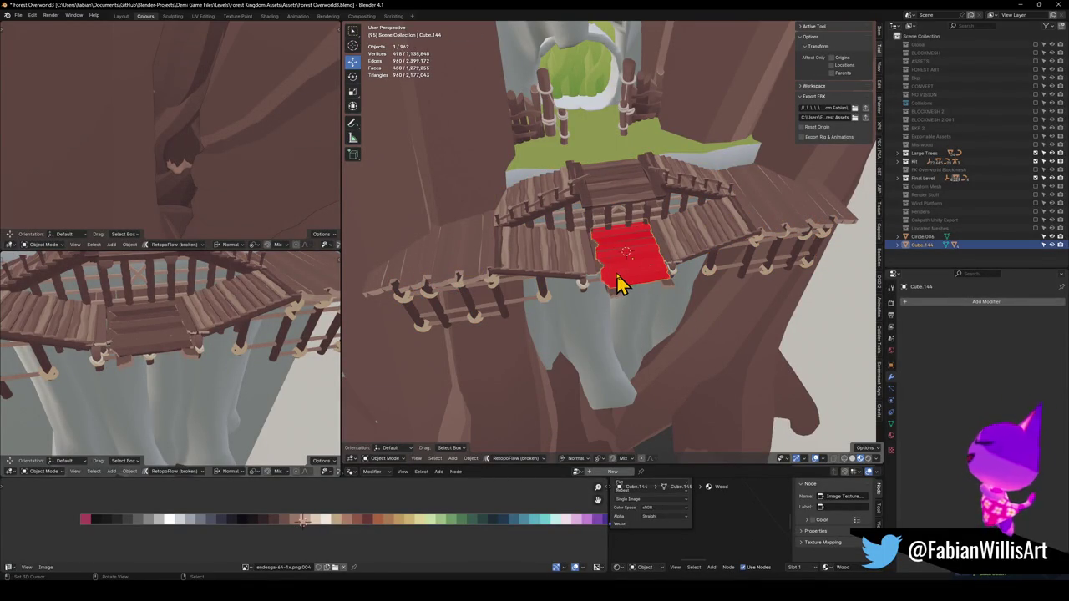
# Recalculate Cube.144's normals, join it into the stairs, and save Forest Overworld3.blend
pyautogui.press('Tab')
pyautogui.press('a')
pyautogui.hotkey('alt', 'n')
pyautogui.click(611, 275)
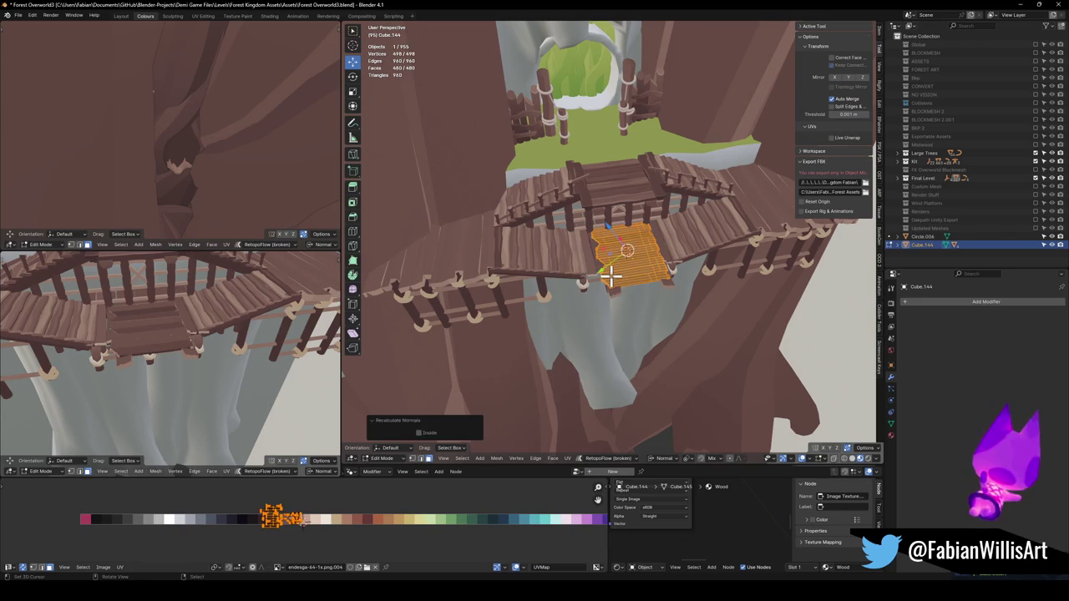
pyautogui.press('Tab')
pyautogui.keyDown('shift'); pyautogui.click(565, 282); pyautogui.keyUp('shift')
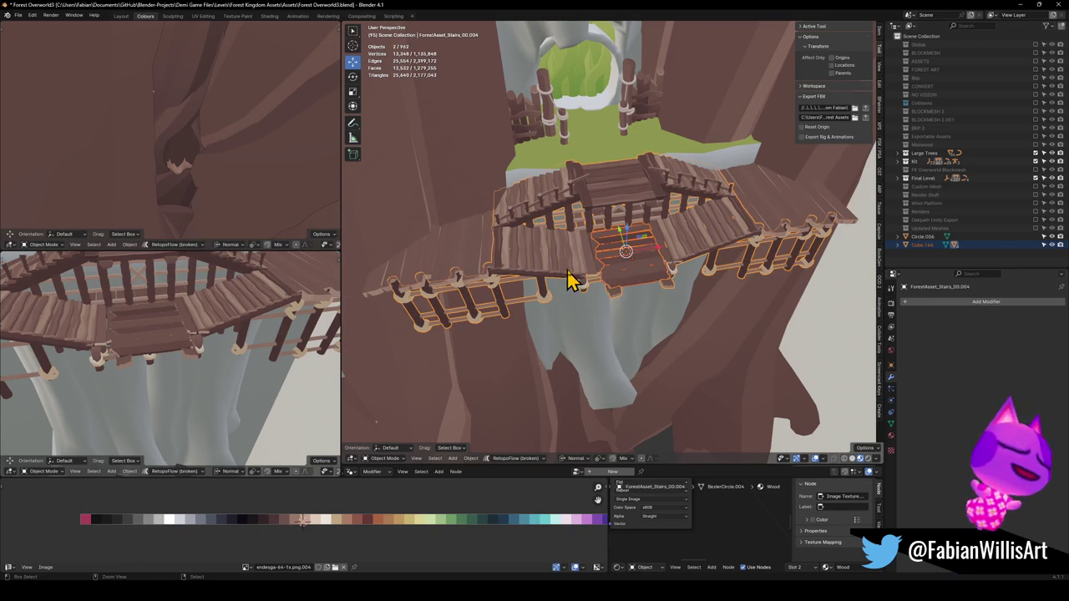
pyautogui.hotkey('ctrl', 'j')
pyautogui.hotkey('alt', 'a')
pyautogui.hotkey('ctrl', 's')
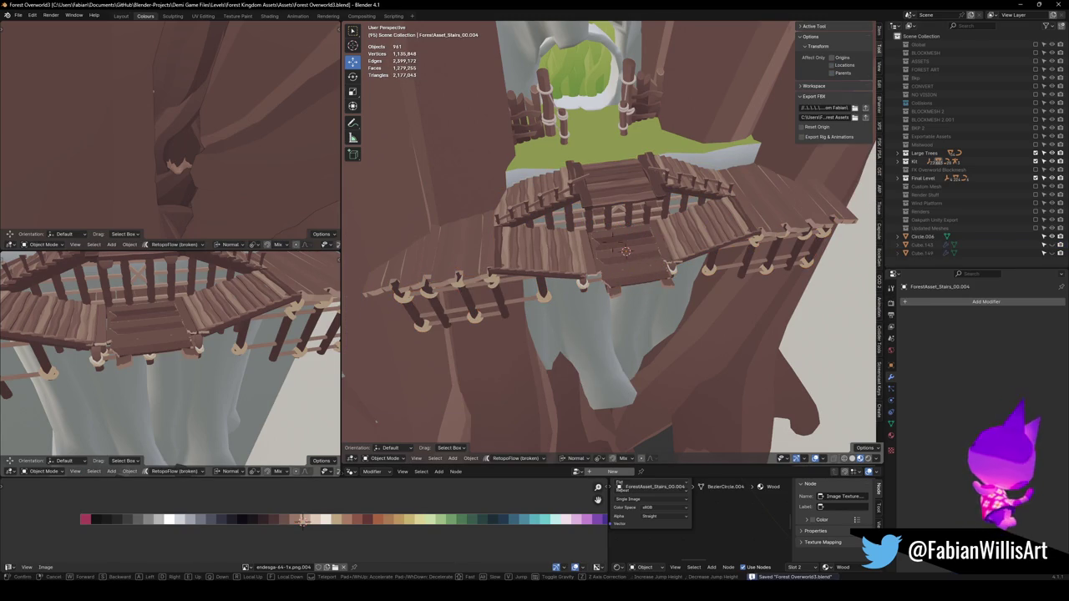
pyautogui.hotkey('shift', '`')
pyautogui.click(707, 270)
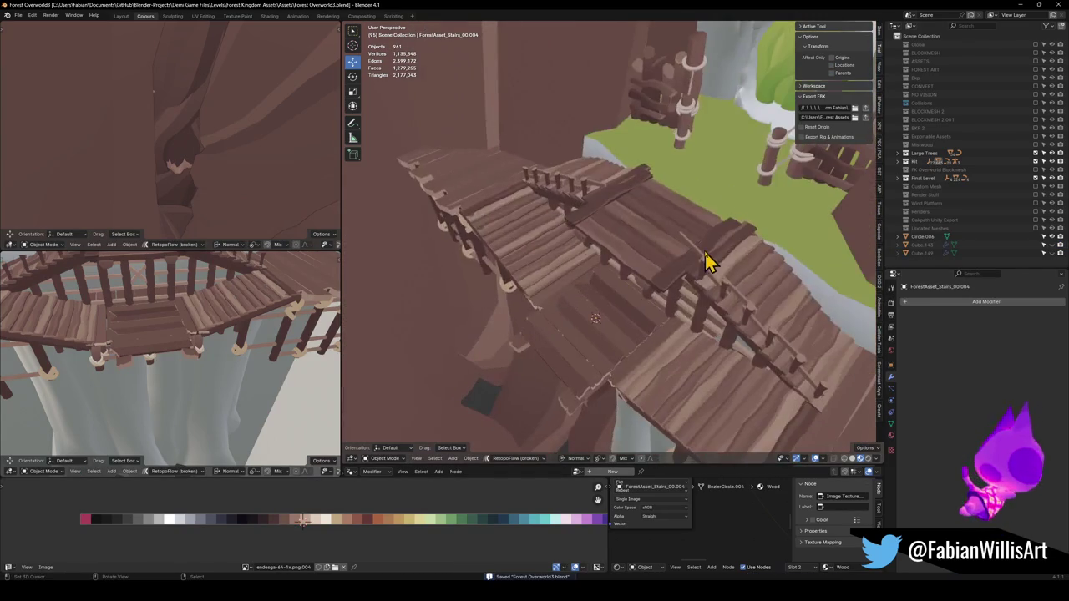
pyautogui.click(712, 259)
pyautogui.hotkey('alt', 'a')
pyautogui.hotkey('shift', '`')
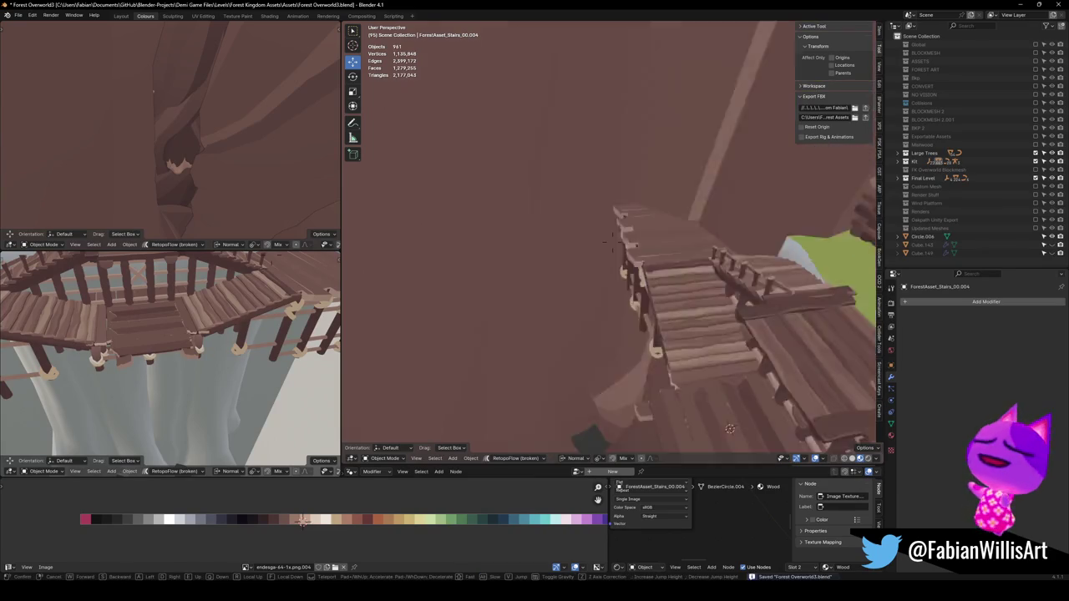
pyautogui.click(659, 330)
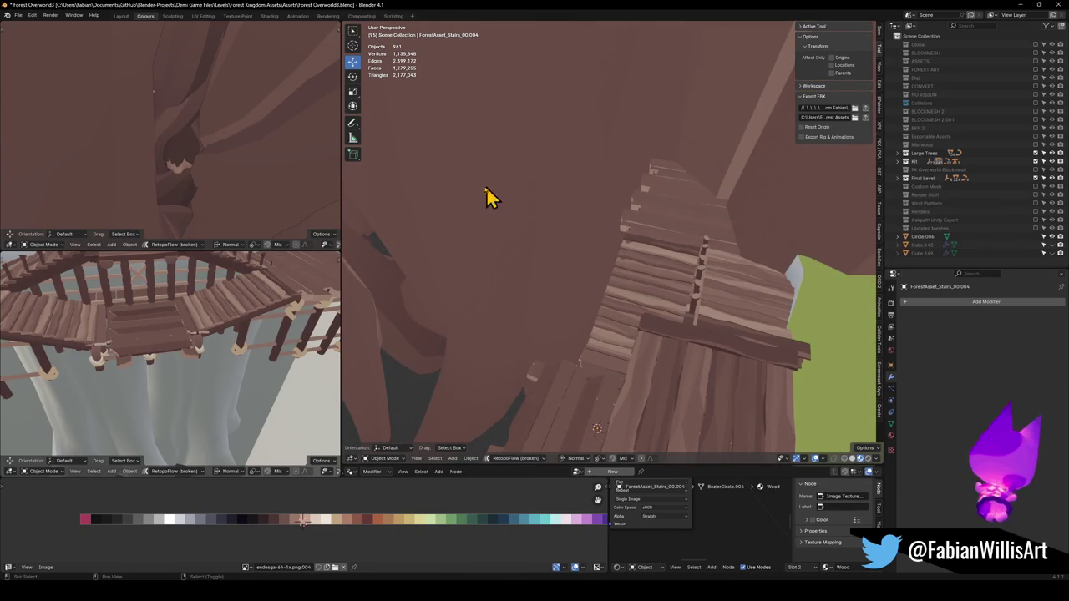
pyautogui.hotkey('shift', '`')
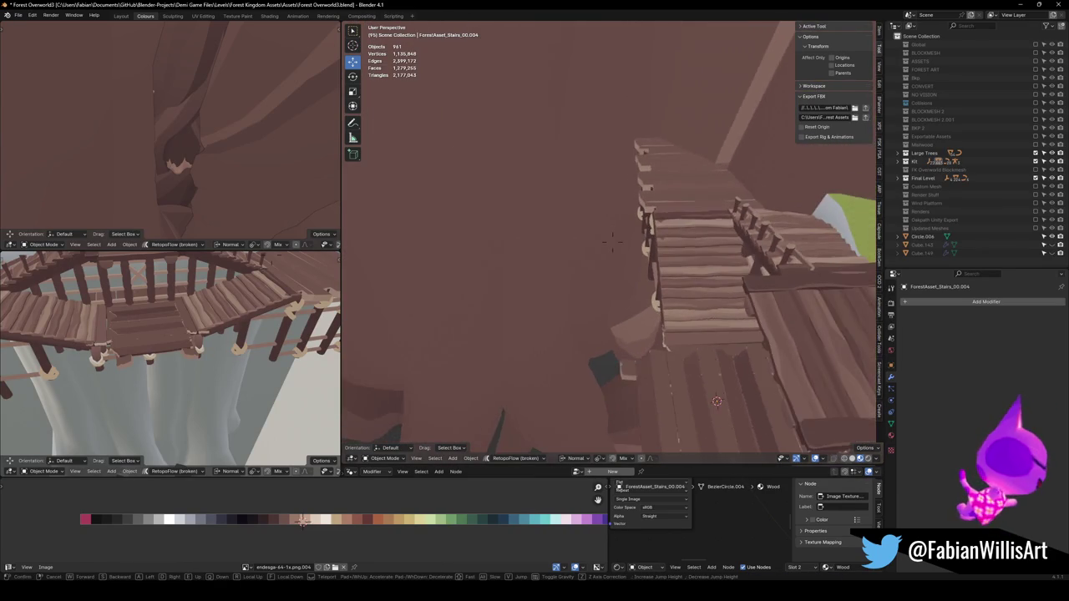
pyautogui.press('w')
pyautogui.click(579, 253)
# Raise the selected stair face 0.328 m along Z in Edit Mode
pyautogui.click(581, 251)
pyautogui.press('Tab')
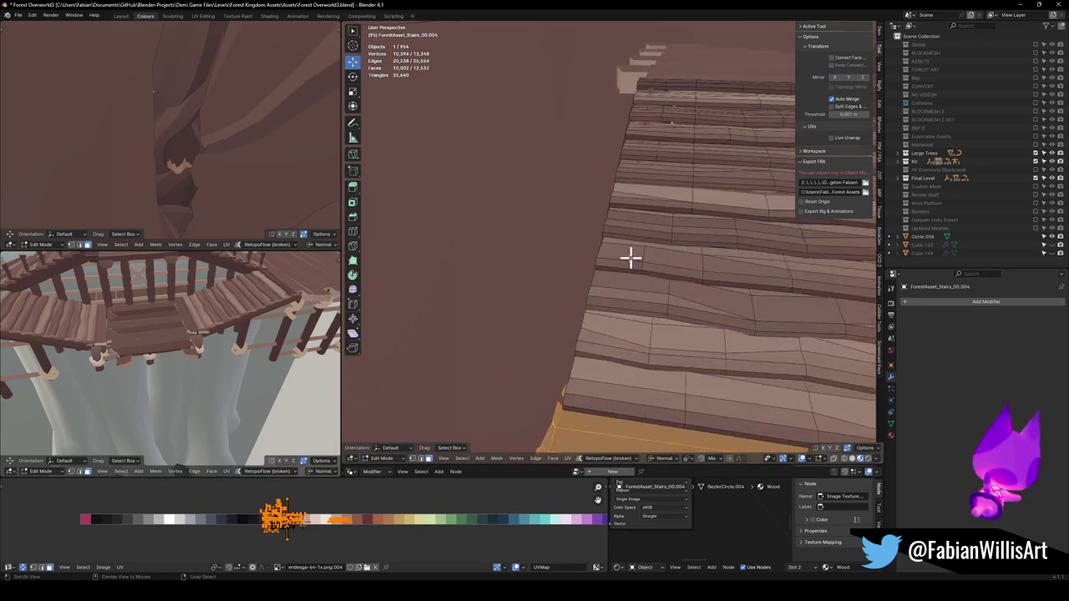
pyautogui.press('Home')
pyautogui.hotkey('alt', 'a')
pyautogui.press('shift+KP_7')
pyautogui.press('g')
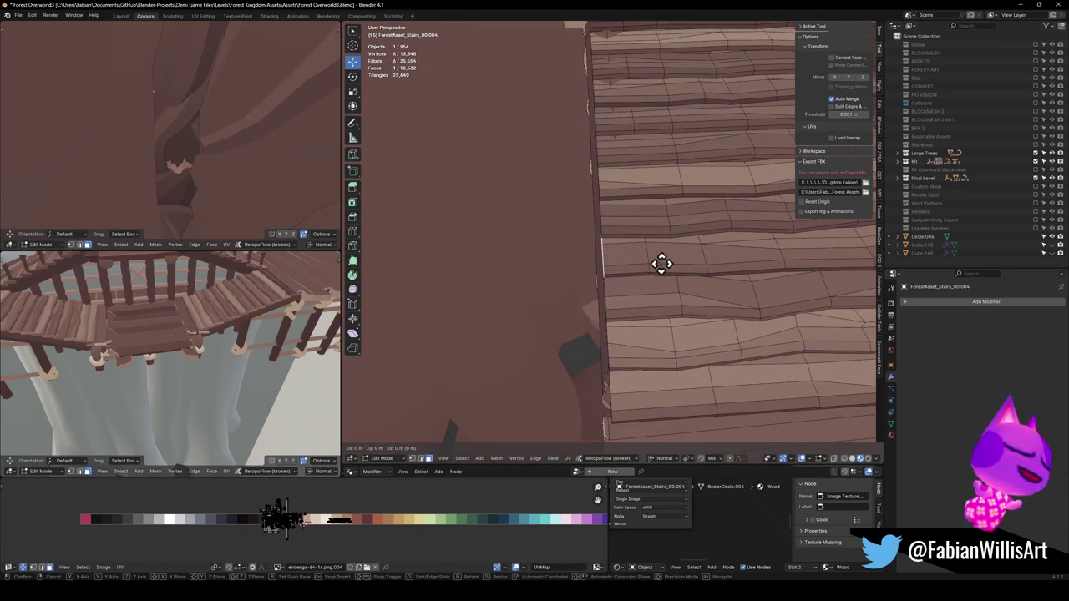
pyautogui.press('z')
pyautogui.click(659, 265)
# Return to Object Mode, orbit to another angle, and select the overworld object
pyautogui.press('KP_8')
pyautogui.press('KP_8')
pyautogui.press('KP_8')
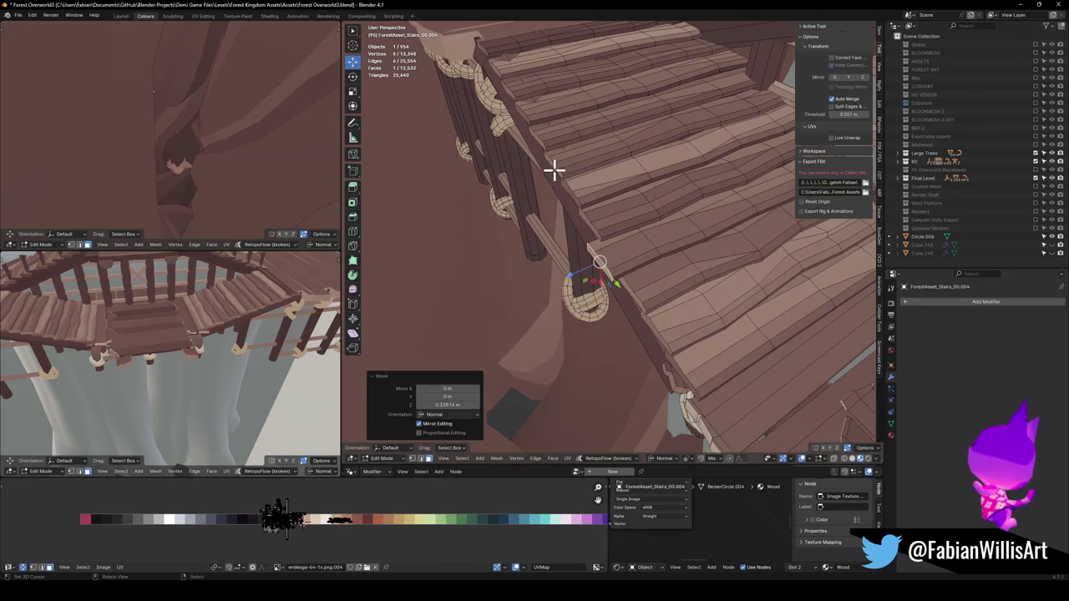
pyautogui.press('KP_8')
pyautogui.press('KP_8')
pyautogui.press('KP_8')
pyautogui.press('Tab')
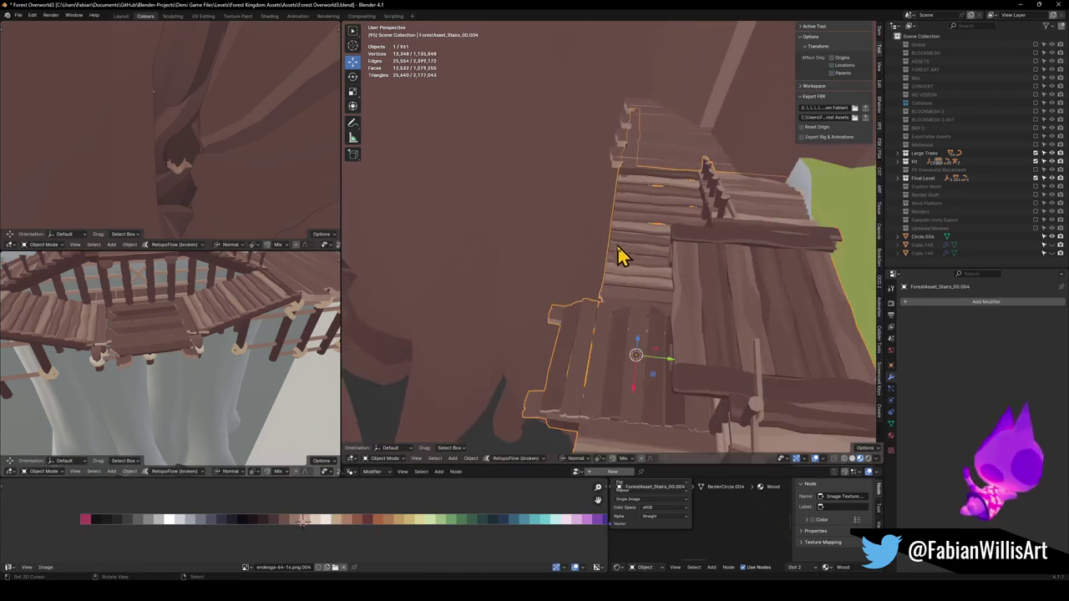
pyautogui.press('KP_4')
pyautogui.press('KP_4')
pyautogui.scroll(5, 647, 297)
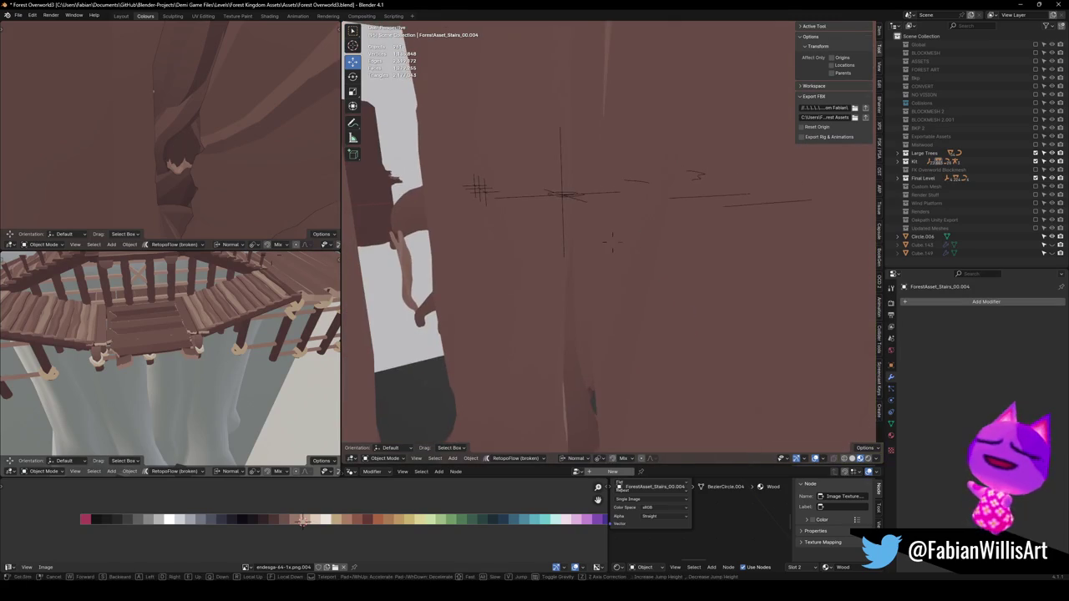
pyautogui.click(541, 208)
# Parent the stairs to the MESH object using Object (Keep Transform)
pyautogui.press('g')
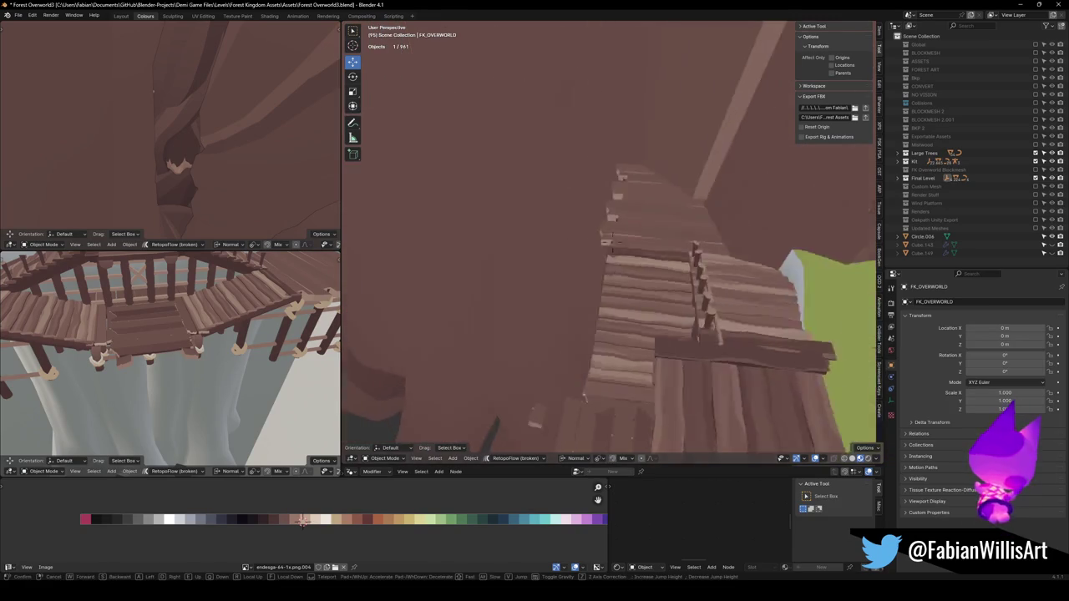
pyautogui.press('Escape')
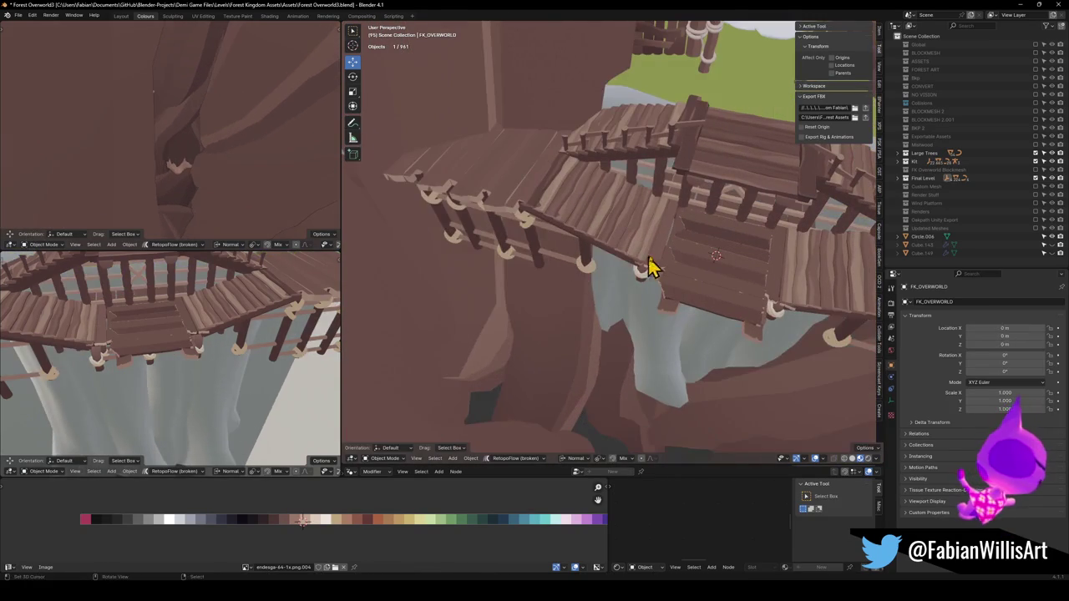
pyautogui.click(697, 284)
pyautogui.hotkey('shift', '`')
pyautogui.click(612, 241)
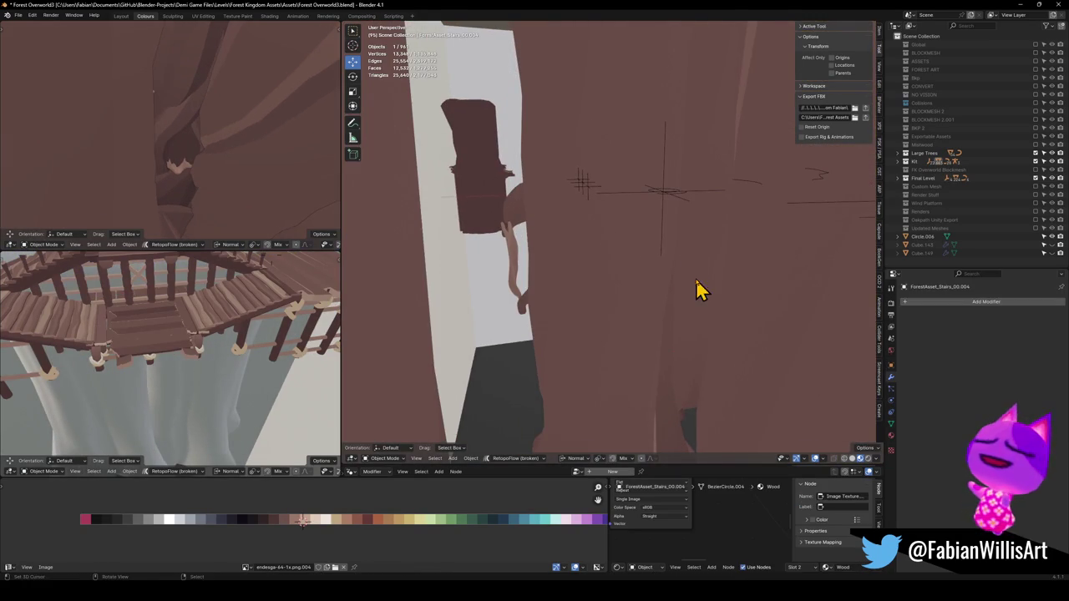
pyautogui.keyDown('shift'); pyautogui.click(589, 194); pyautogui.keyUp('shift')
pyautogui.hotkey('ctrl', 'p')
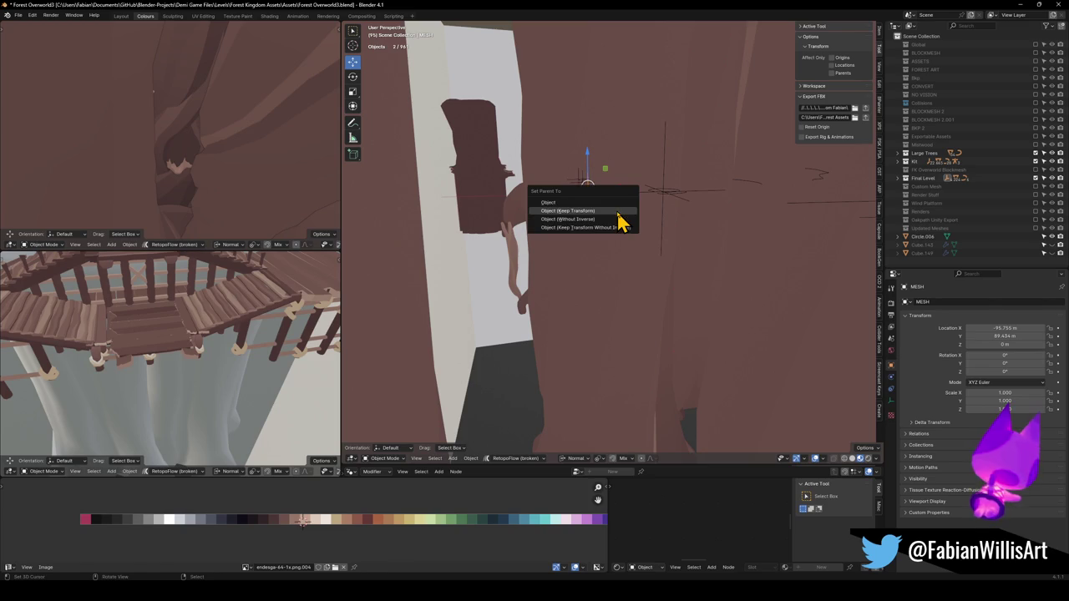
pyautogui.click(618, 213)
pyautogui.hotkey('alt', 'a')
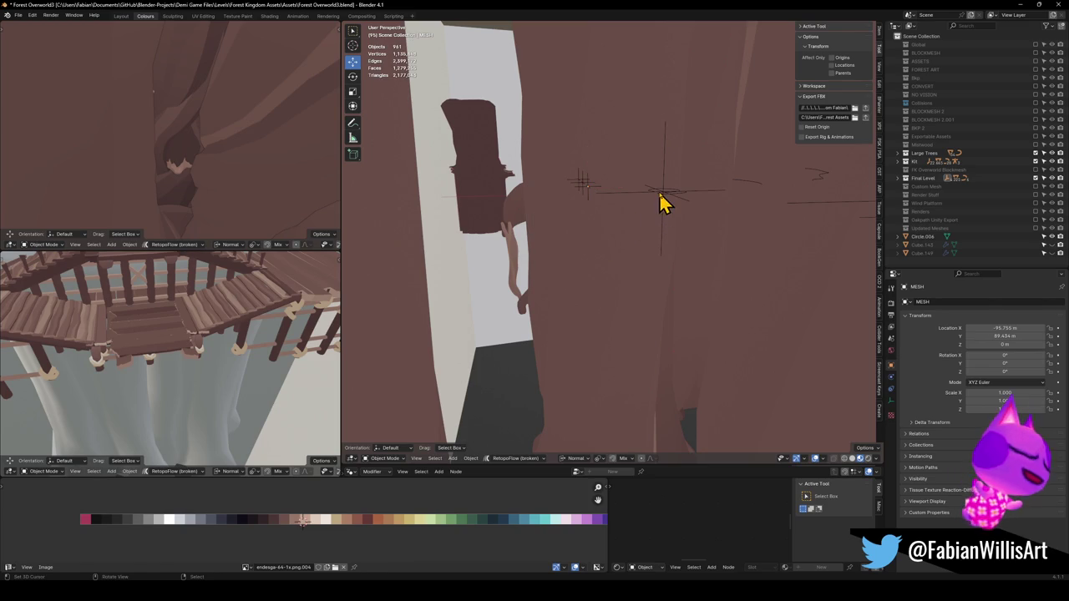
# Select Dng2_Planks_6.002 and save Forest Overworld3.blend
pyautogui.scroll(-5, 568, 255)
pyautogui.click(582, 311)
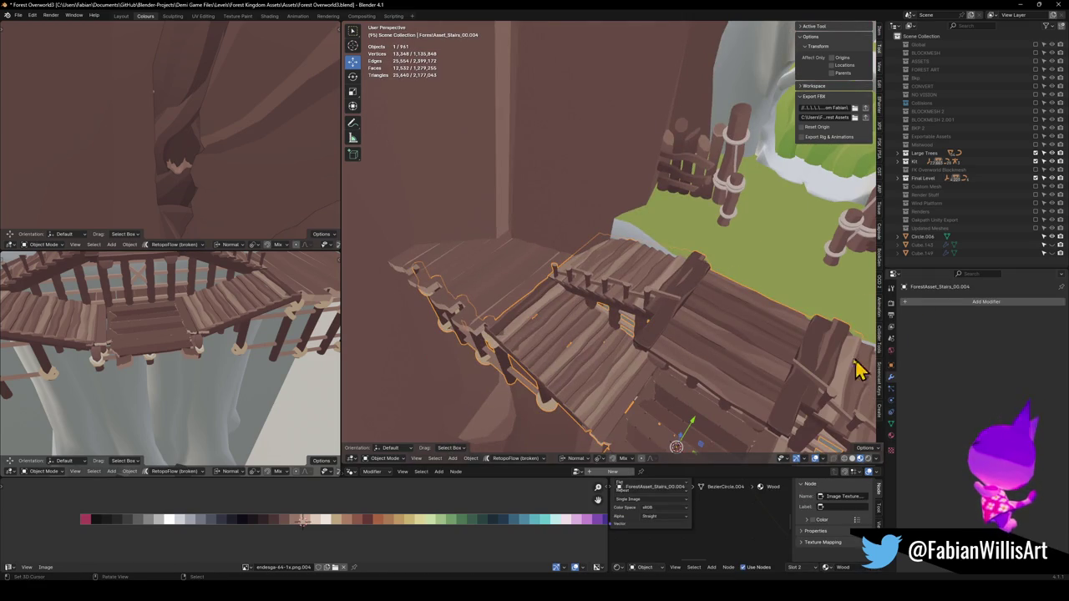
pyautogui.click(497, 296)
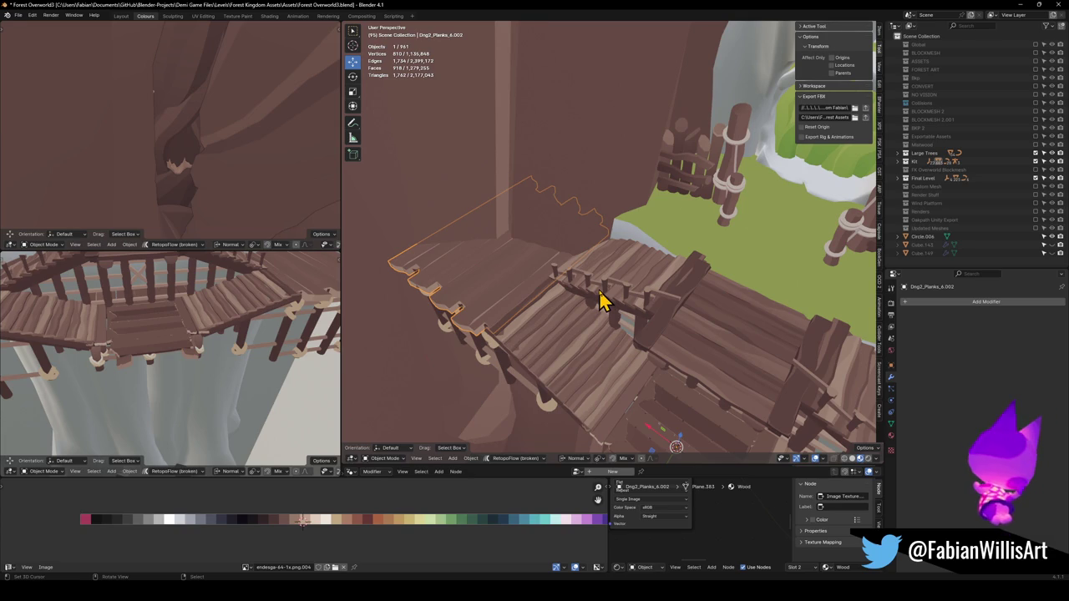
pyautogui.hotkey('ctrl', 's')
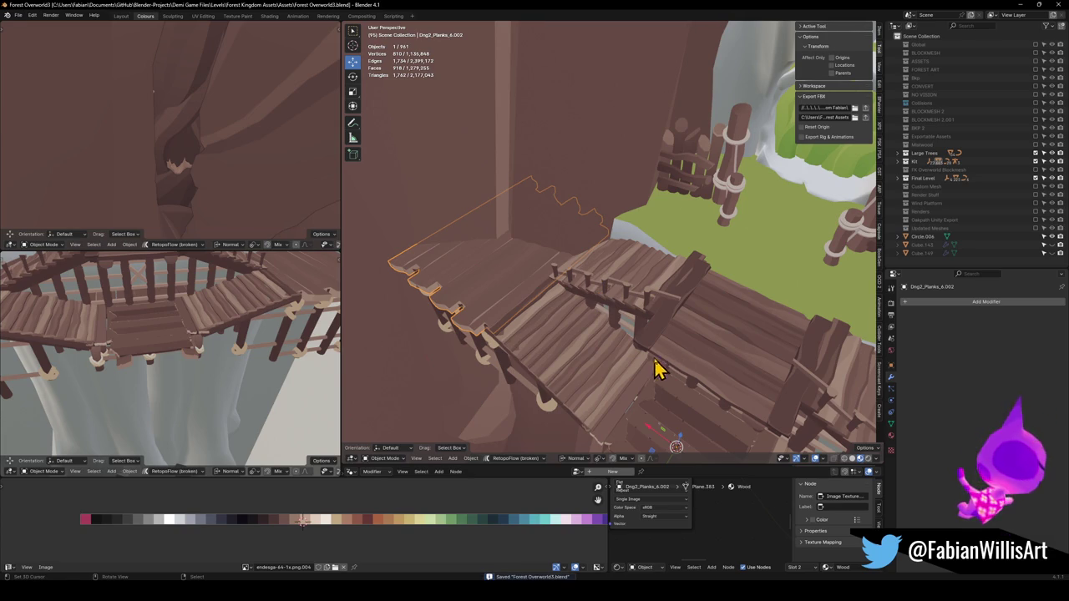
pyautogui.click(607, 376)
pyautogui.hotkey('shift', '`')
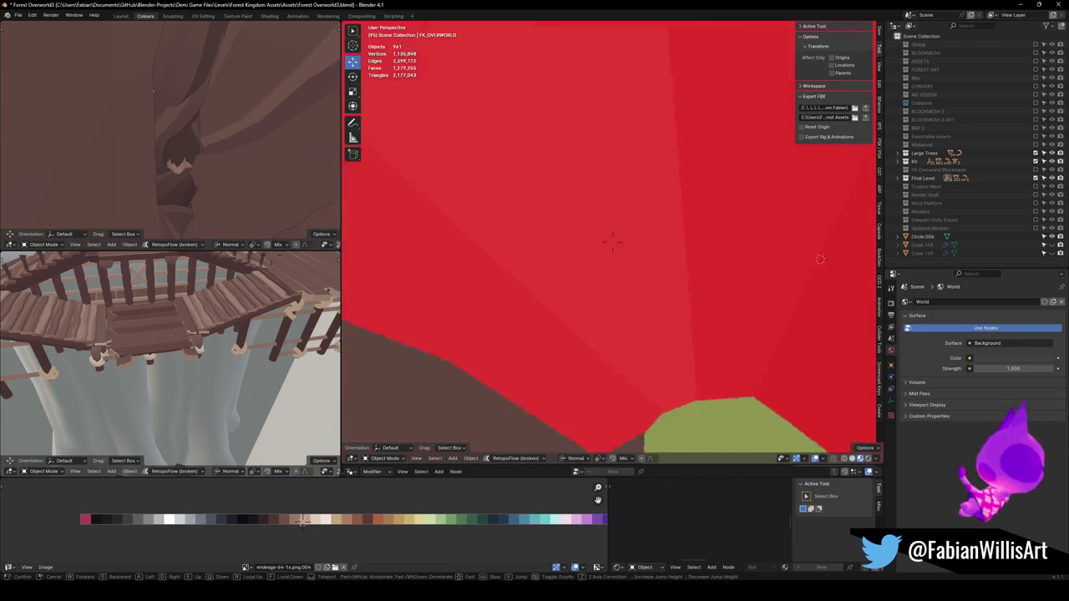
# In the railing mesh, select the first extra rope knot and its vertical post
pyautogui.click(654, 309)
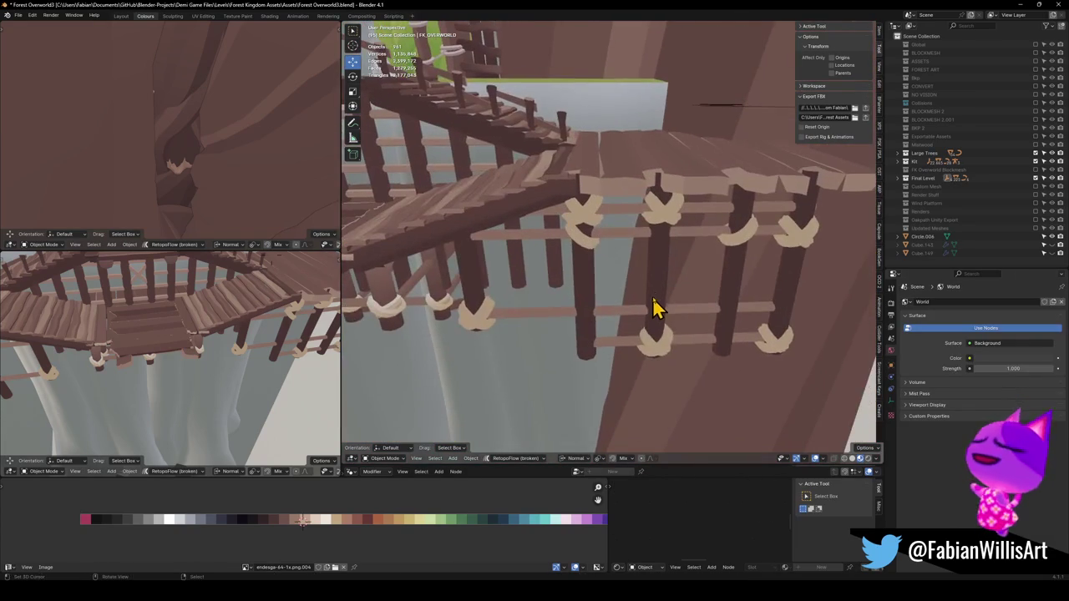
pyautogui.click(659, 279)
pyautogui.press('Tab')
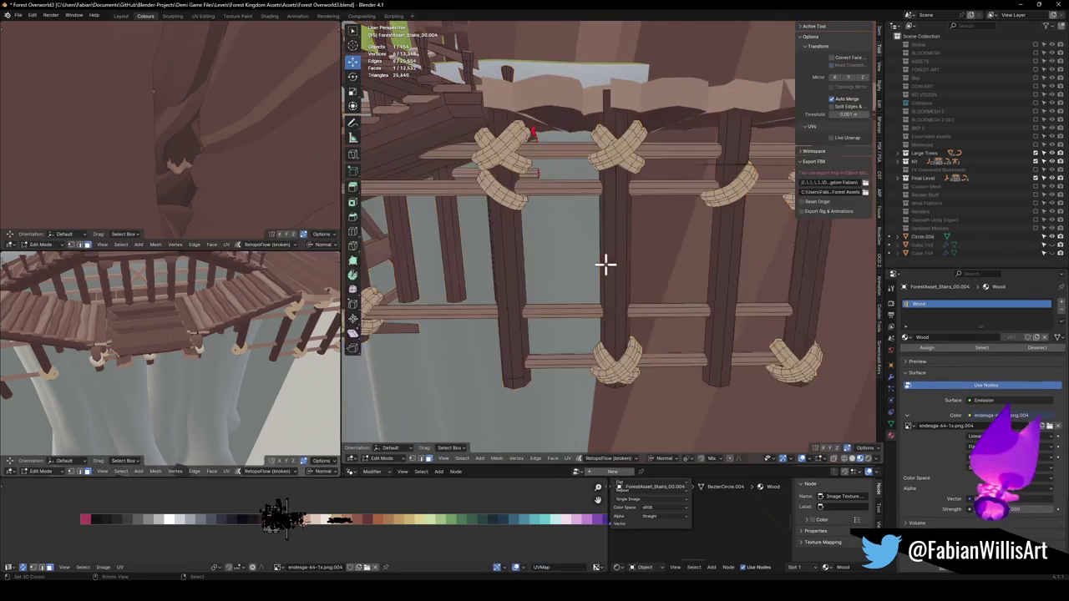
pyautogui.click(618, 305)
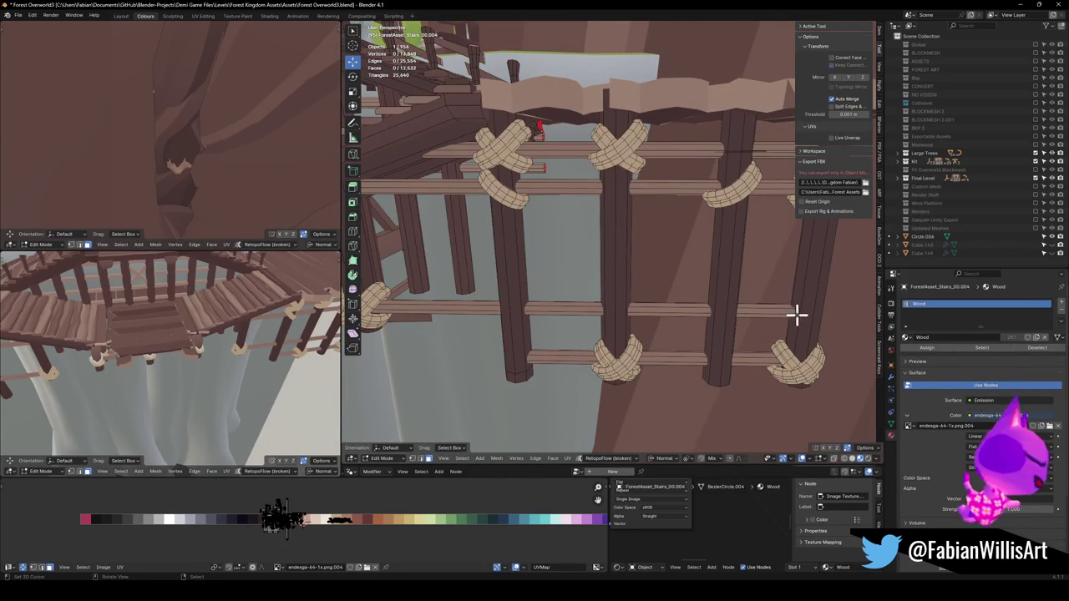
pyautogui.press('l')
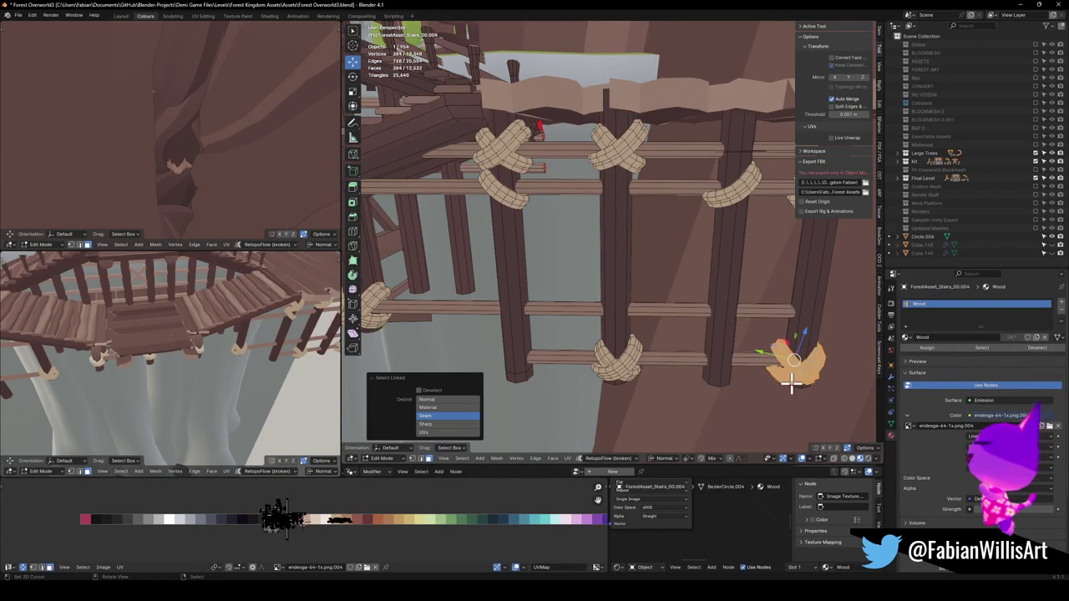
pyautogui.scroll(-3, 797, 357)
pyautogui.press('l')
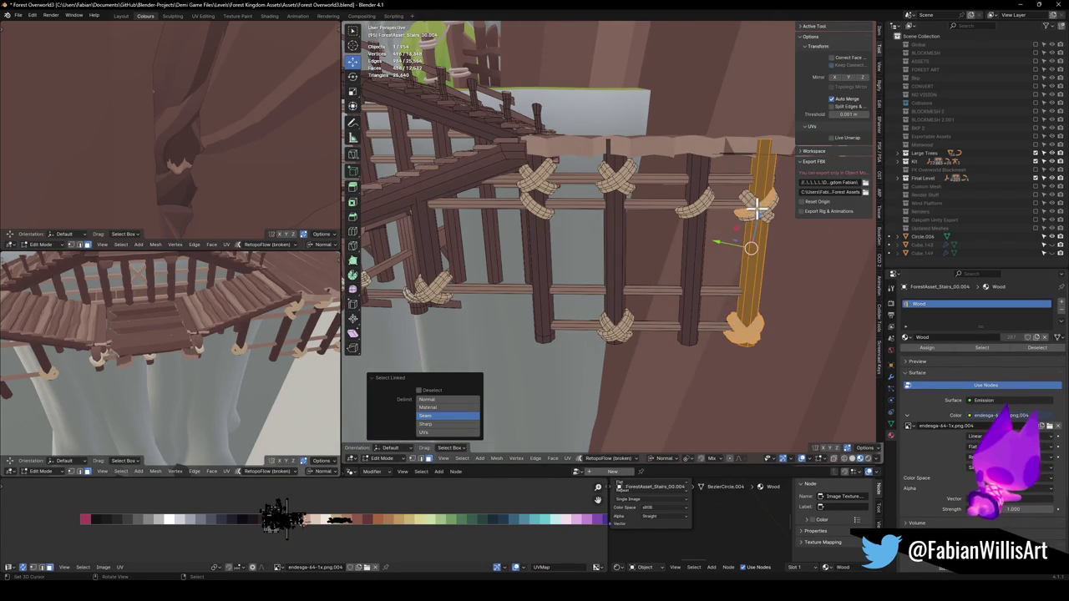
# Add the next post and rope knot, then delete all selected vertices
pyautogui.press('l')
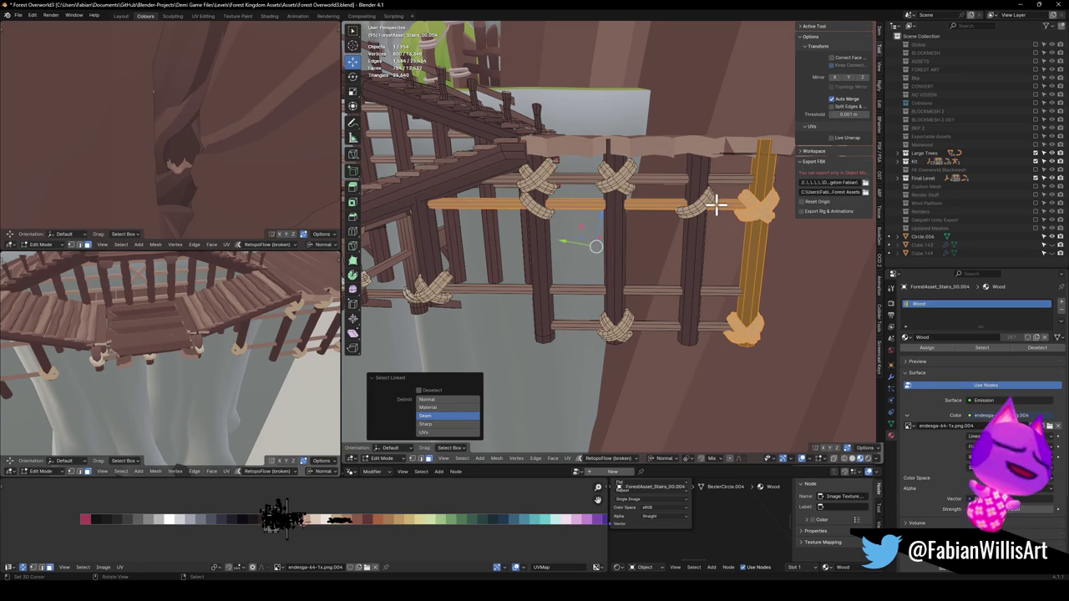
pyautogui.hotkey('ctrl', 'z')
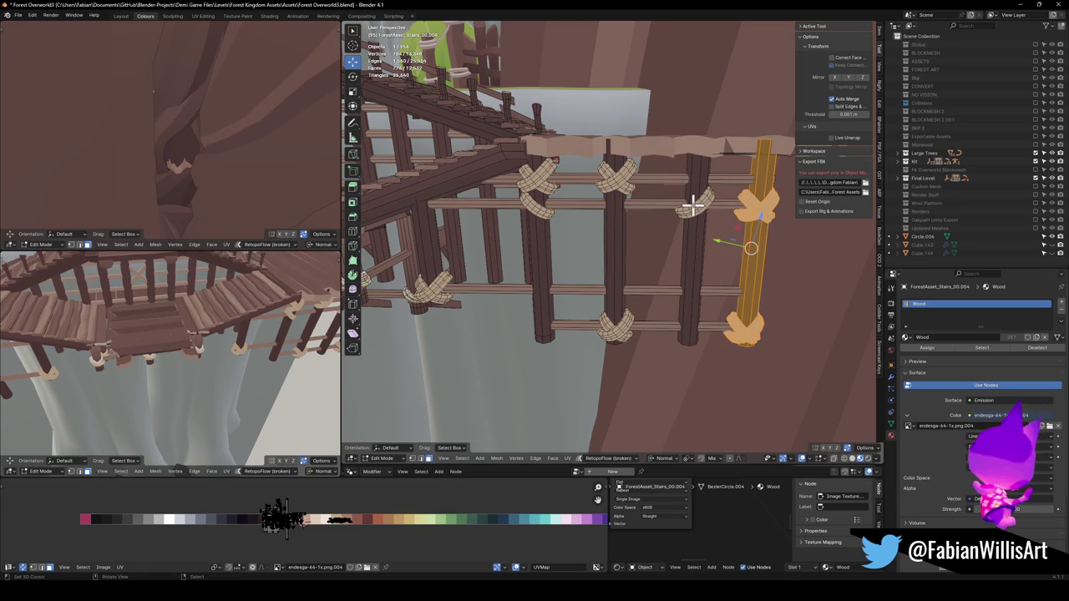
pyautogui.press('l')
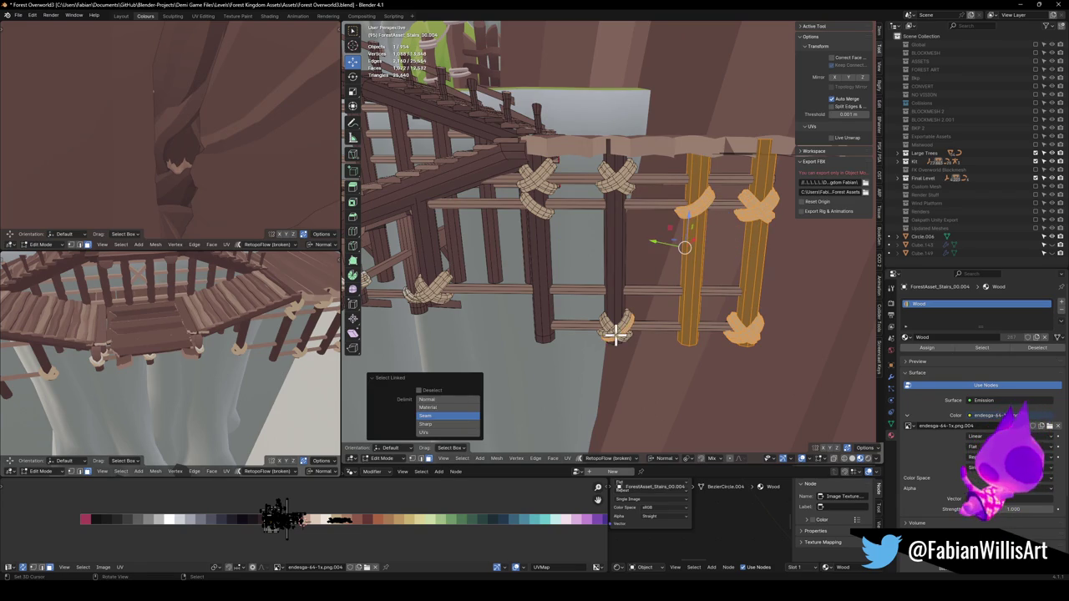
pyautogui.press('l')
pyautogui.press('l')
pyautogui.press('l')
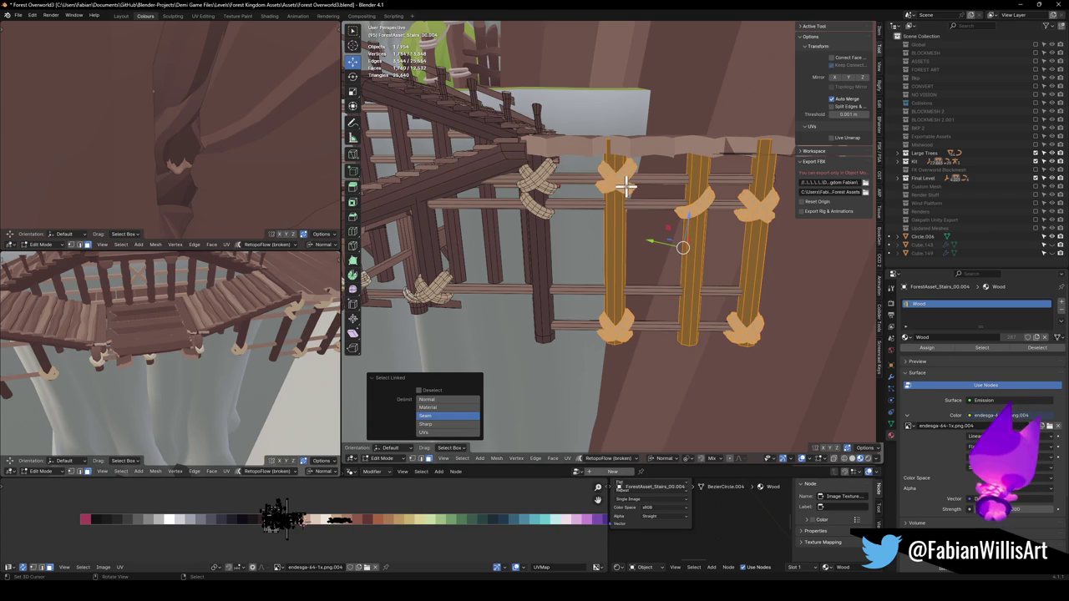
pyautogui.press('x')
pyautogui.click(565, 220)
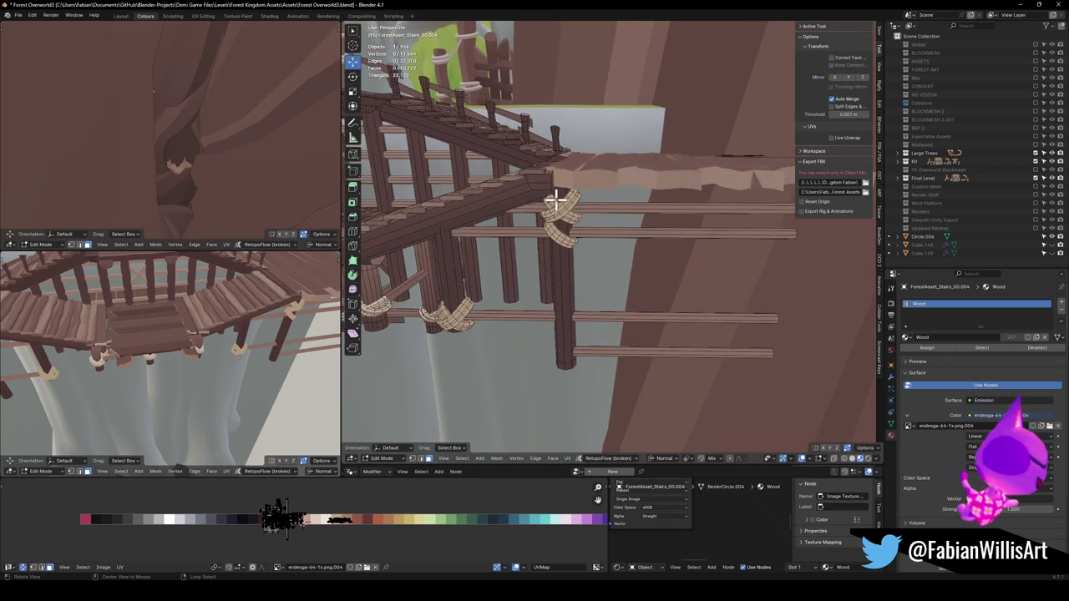
pyautogui.scroll(3, 620, 211)
pyautogui.press('Tab')
# Slide the corner post's top edge slightly lower in the stairs mesh
pyautogui.click(649, 222)
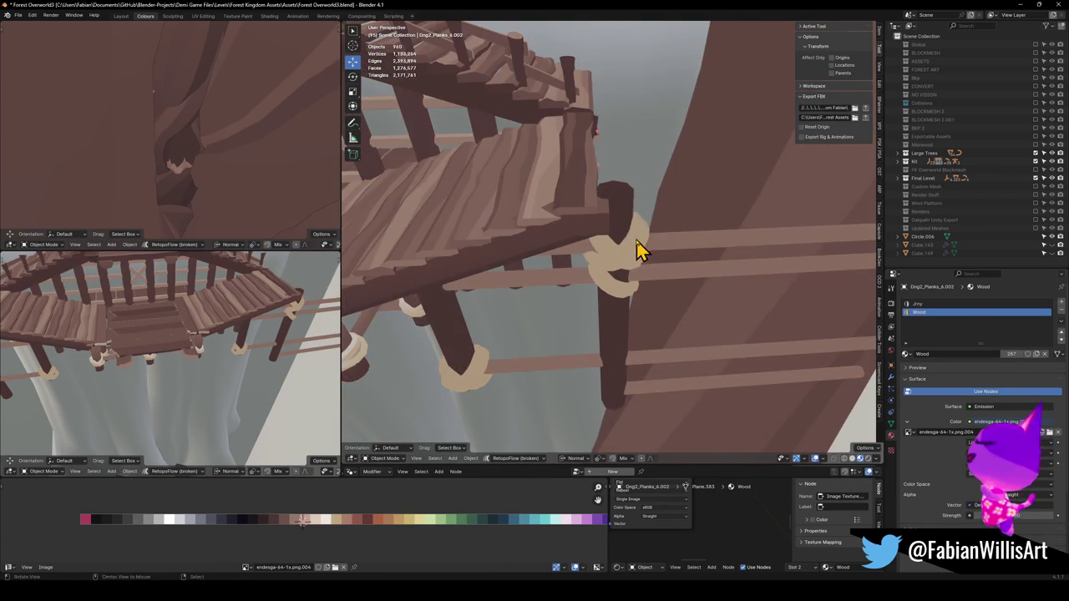
pyautogui.scroll(2, 640, 248)
pyautogui.click(630, 215)
pyautogui.press('Tab')
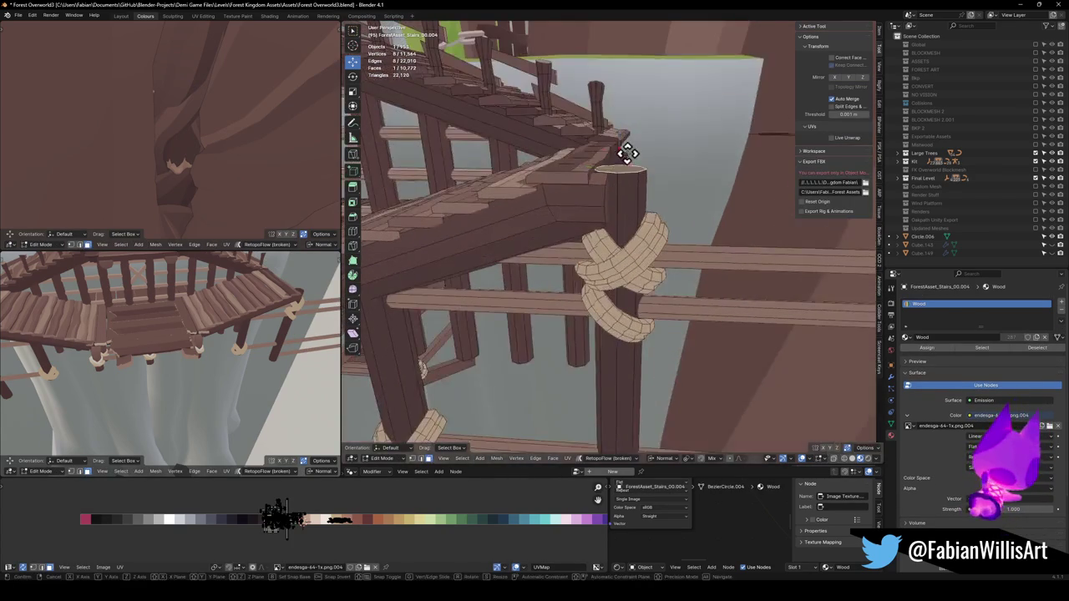
pyautogui.press('g')
pyautogui.press('g')
pyautogui.click(623, 165)
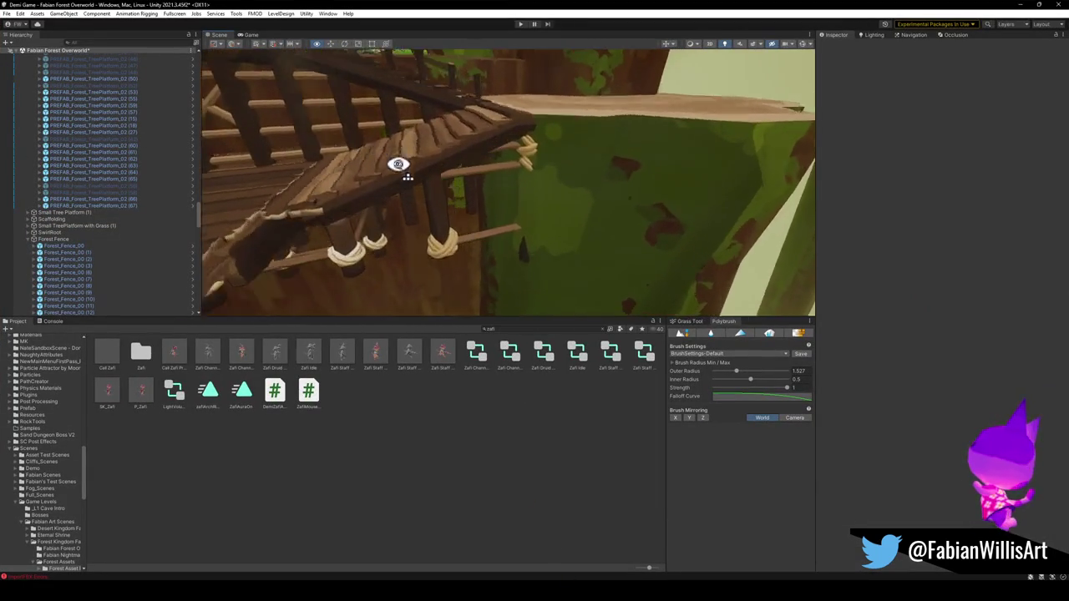
pyautogui.moveTo(399, 165)
pyautogui.mouseDown()
pyautogui.moveTo(389, 148)
pyautogui.moveTo(370, 147)
pyautogui.moveTo(518, 209)
pyautogui.moveTo(508, 191)
pyautogui.moveTo(515, 207)
pyautogui.mouseUp()
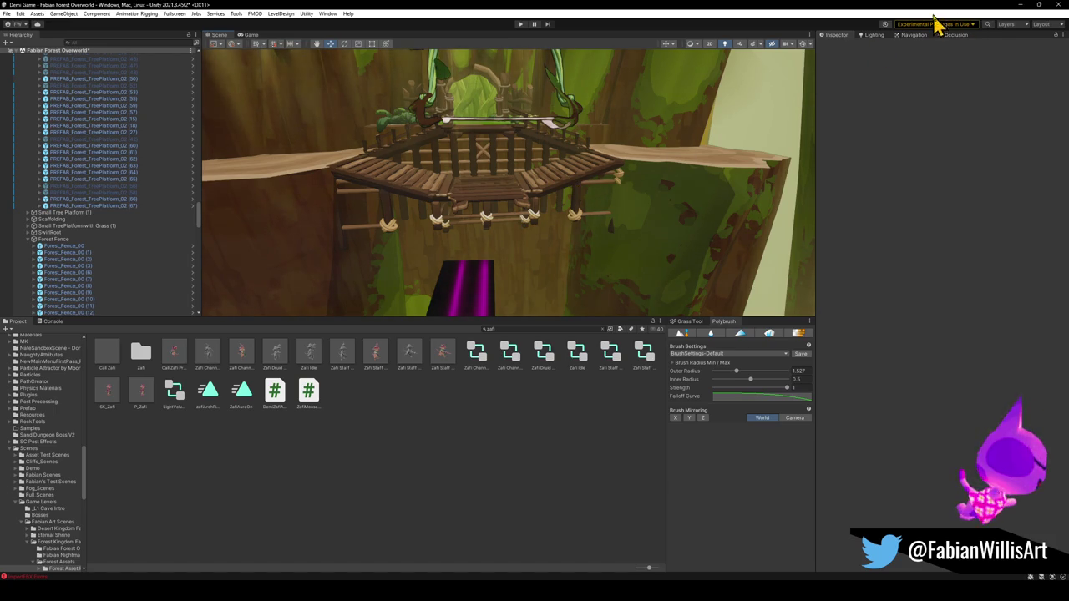
# Minimize Unity to bring Blender back on screen
pyautogui.click(1021, 5)
pyautogui.scroll(-3, 622, 307)
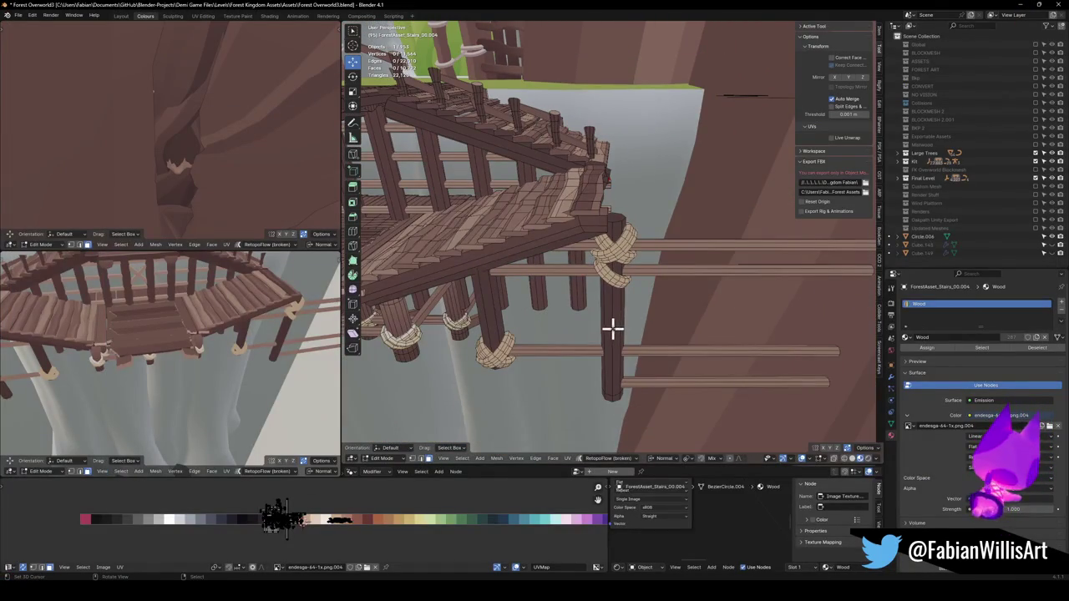
# Delete the lone corner post together with its rope wrap
pyautogui.press('l')
pyautogui.press('l')
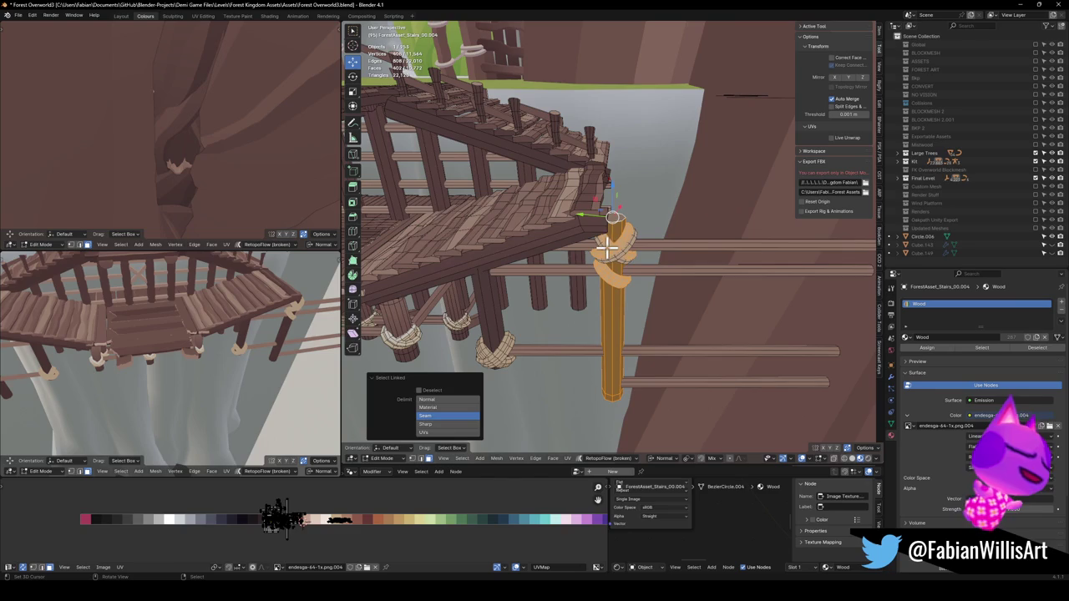
pyautogui.press('x')
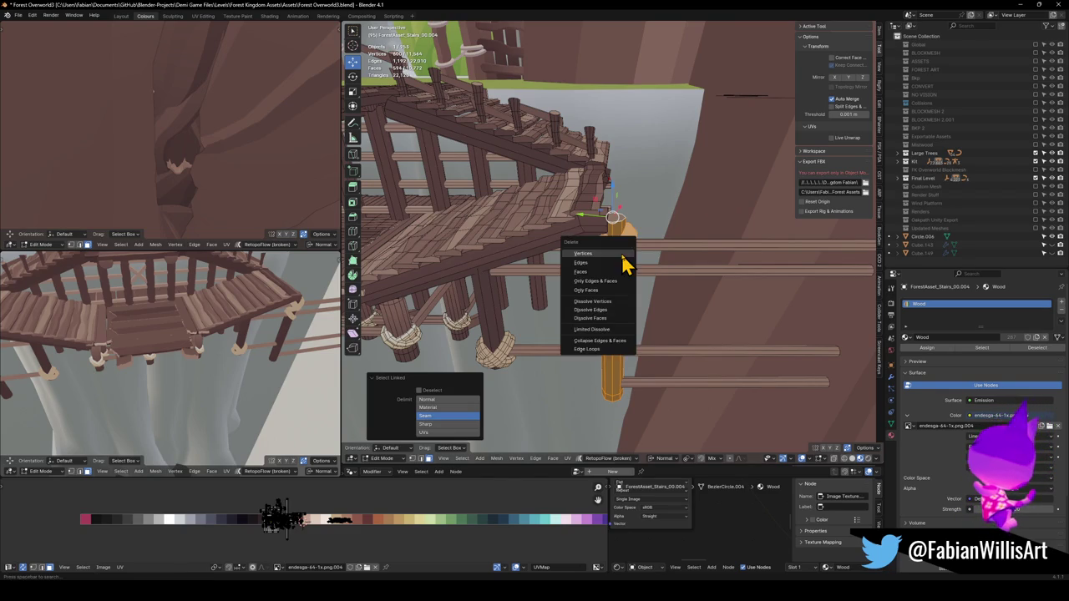
pyautogui.click(622, 260)
pyautogui.scroll(-1, 614, 361)
# Delete the leftover horizontal plank and return to Object Mode
pyautogui.press('l')
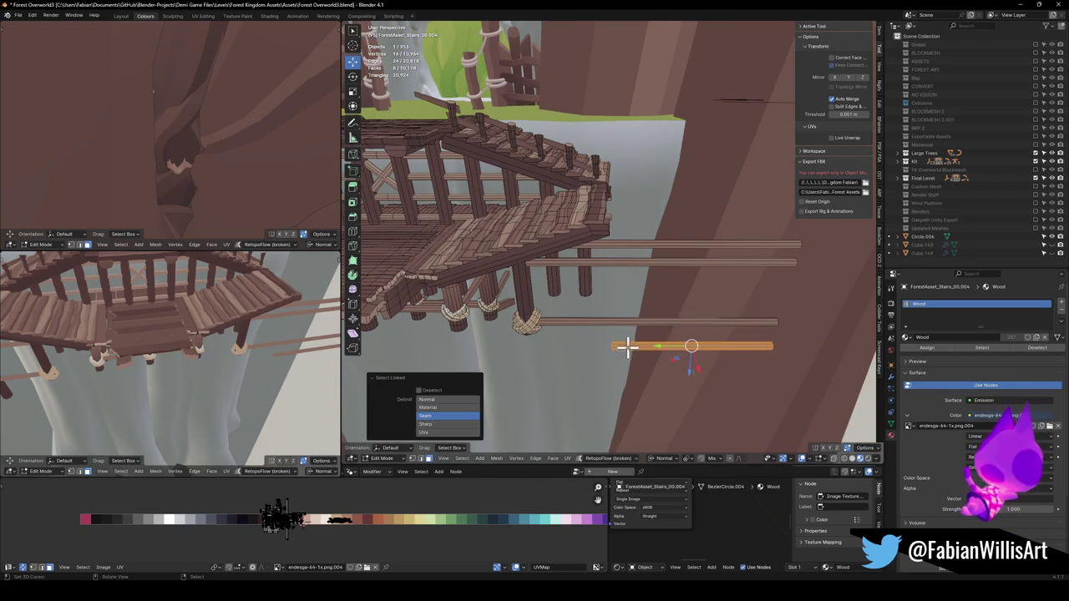
pyautogui.press('x')
pyautogui.click(626, 342)
pyautogui.moveTo(606, 321)
pyautogui.mouseDown()
pyautogui.moveTo(622, 283)
pyautogui.moveTo(561, 262)
pyautogui.mouseUp()
pyautogui.press('Tab')
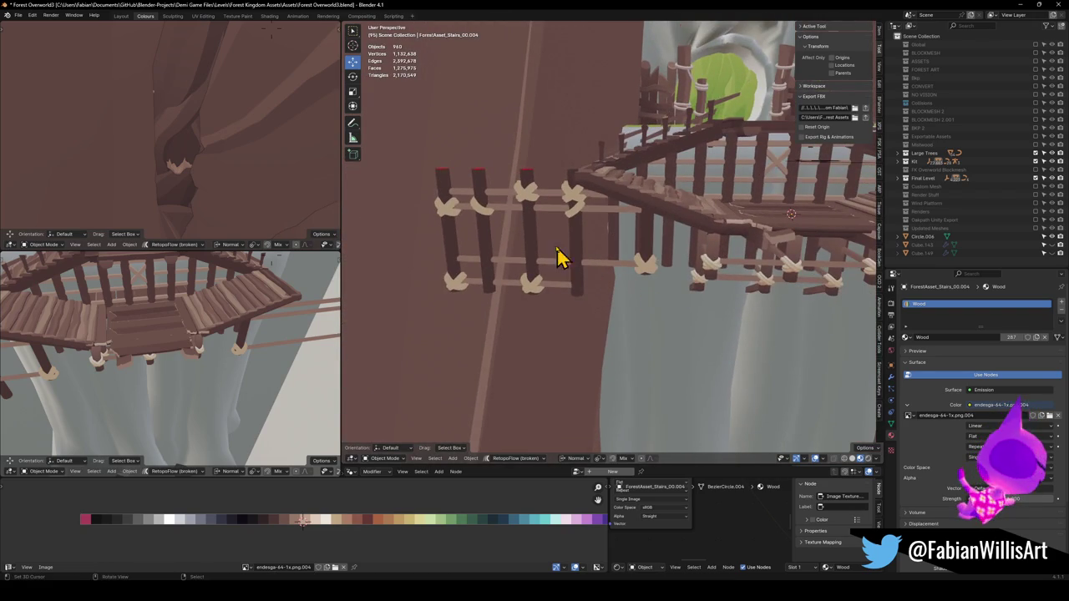
# Select the four extra railing posts with their rope knots and delete them
pyautogui.press('Tab')
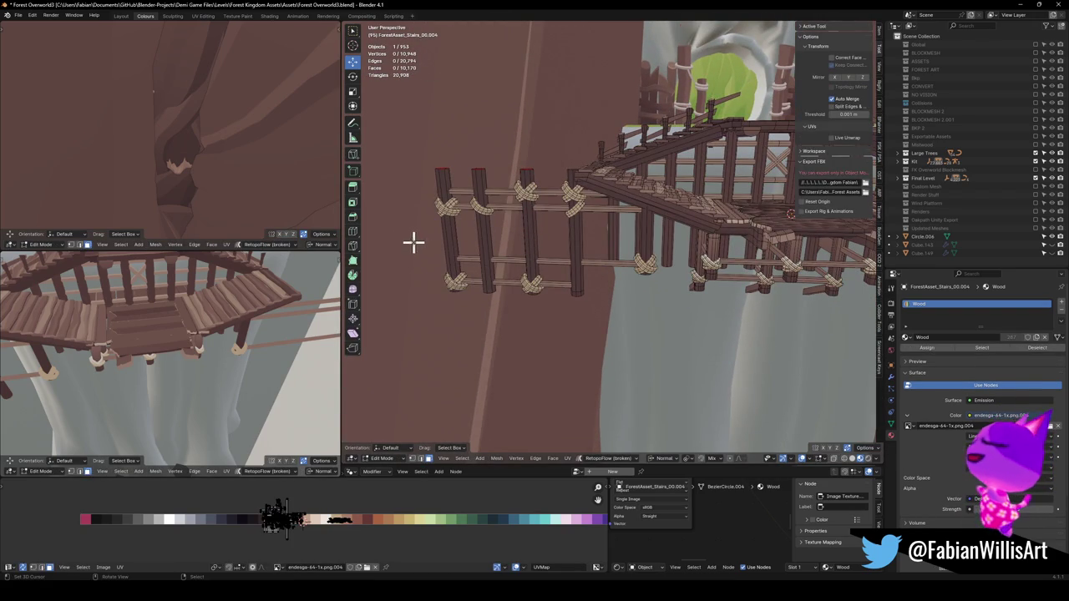
pyautogui.press('l')
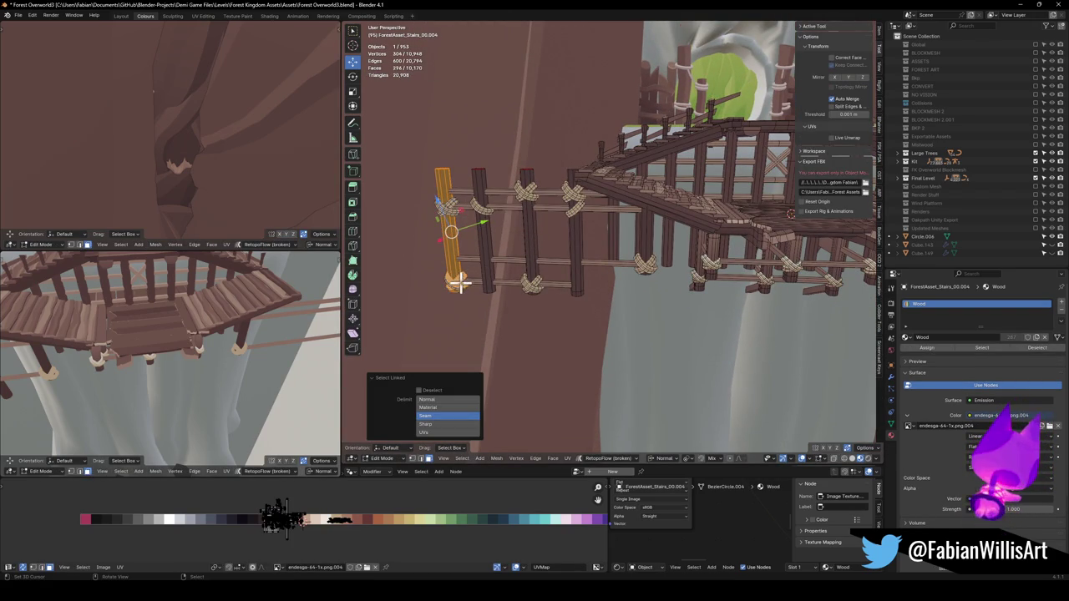
pyautogui.press('l')
pyautogui.press('l')
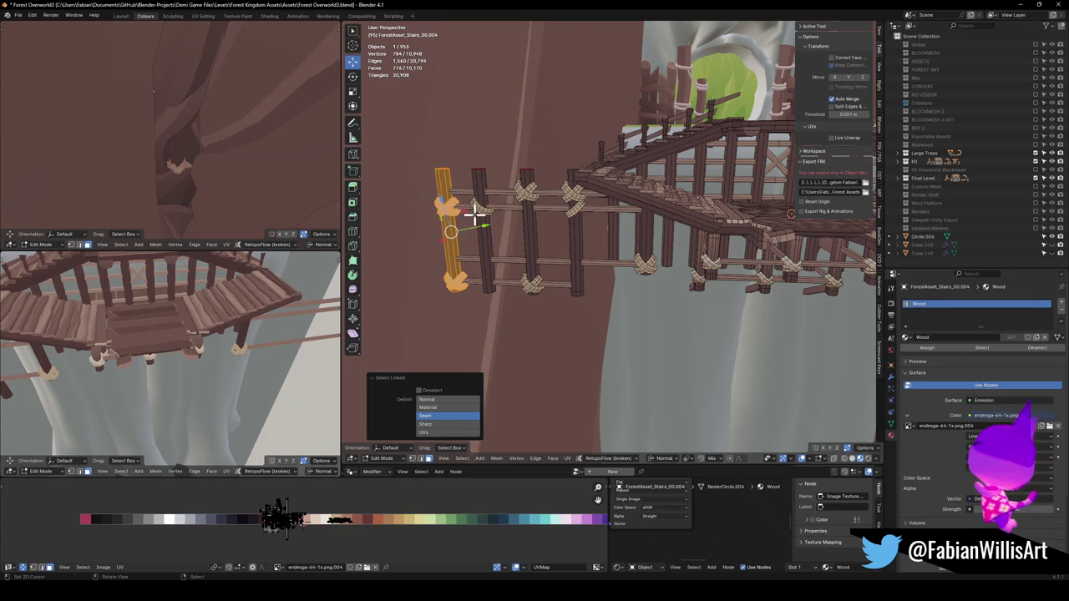
pyautogui.press('l')
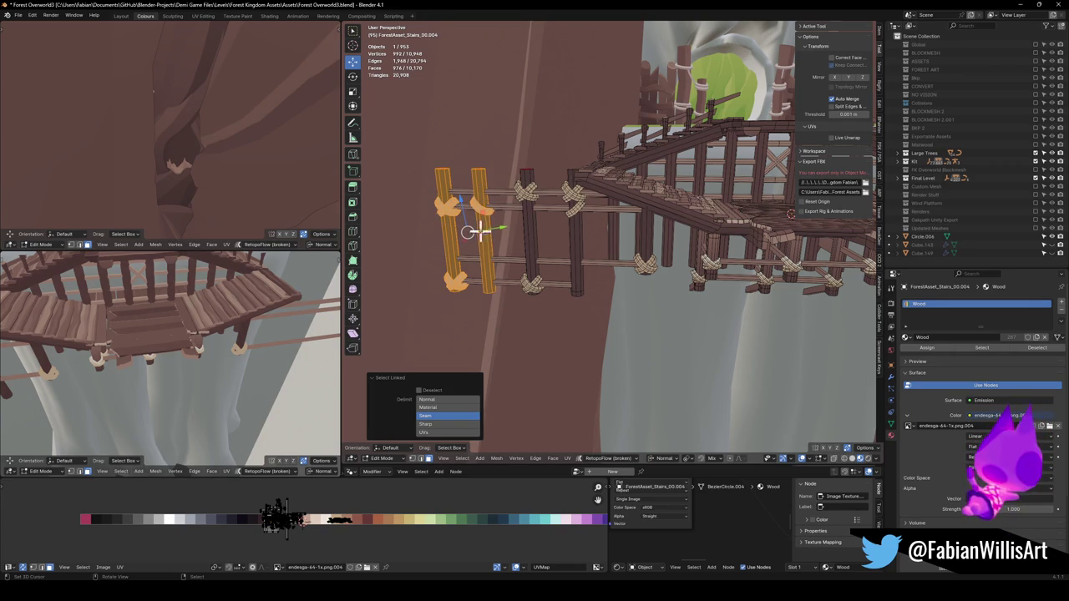
pyautogui.press('l')
pyautogui.press('l')
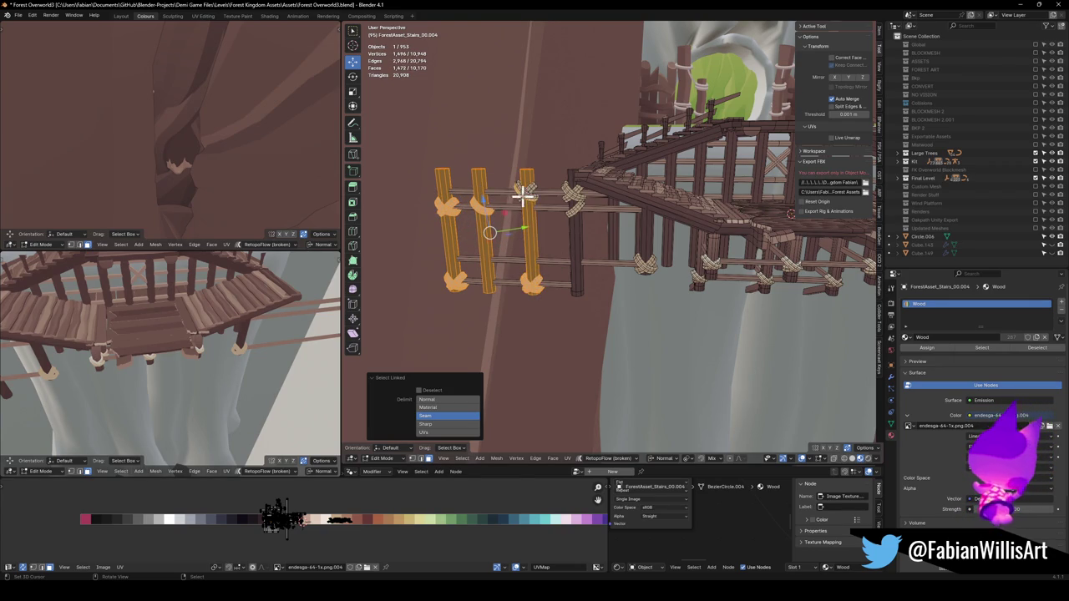
pyautogui.press('l')
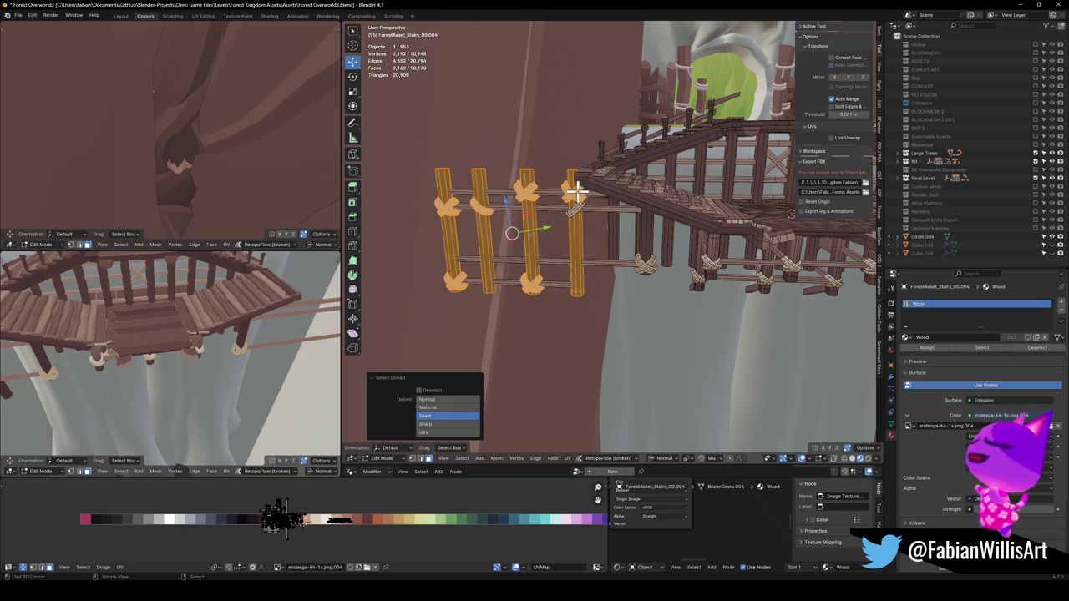
pyautogui.press('x')
pyautogui.click(565, 203)
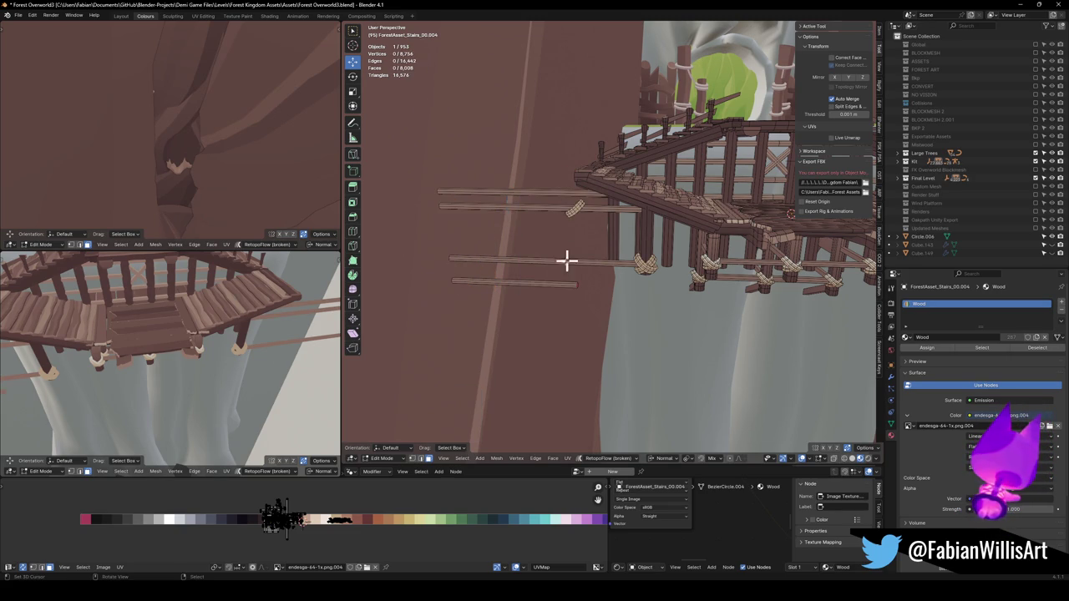
# Delete two leftover plank pieces and return to Object Mode
pyautogui.press('l')
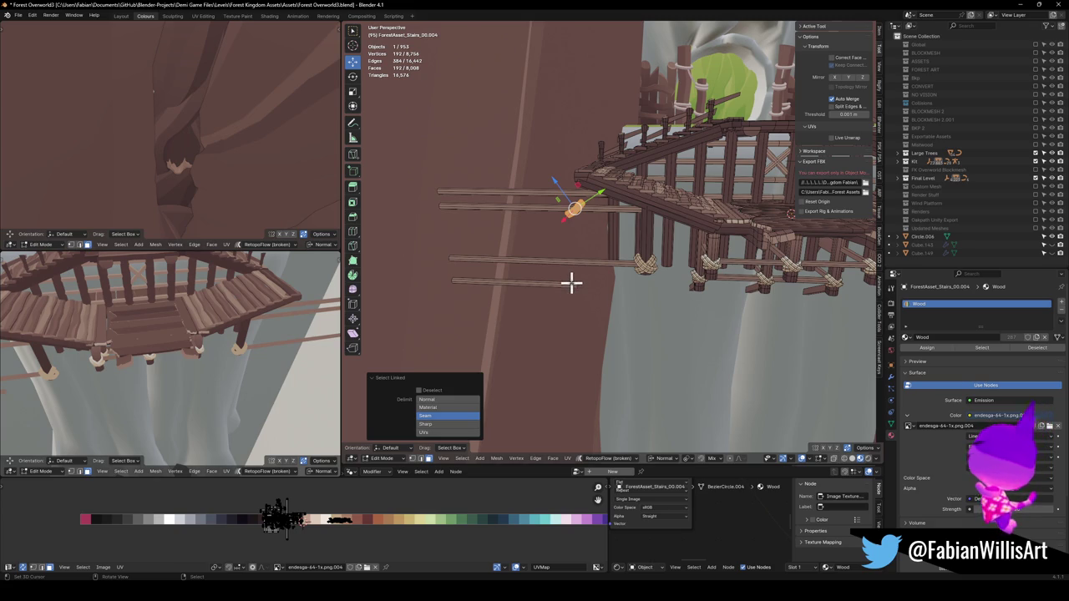
pyautogui.press('l')
pyautogui.press('x')
pyautogui.click(580, 215)
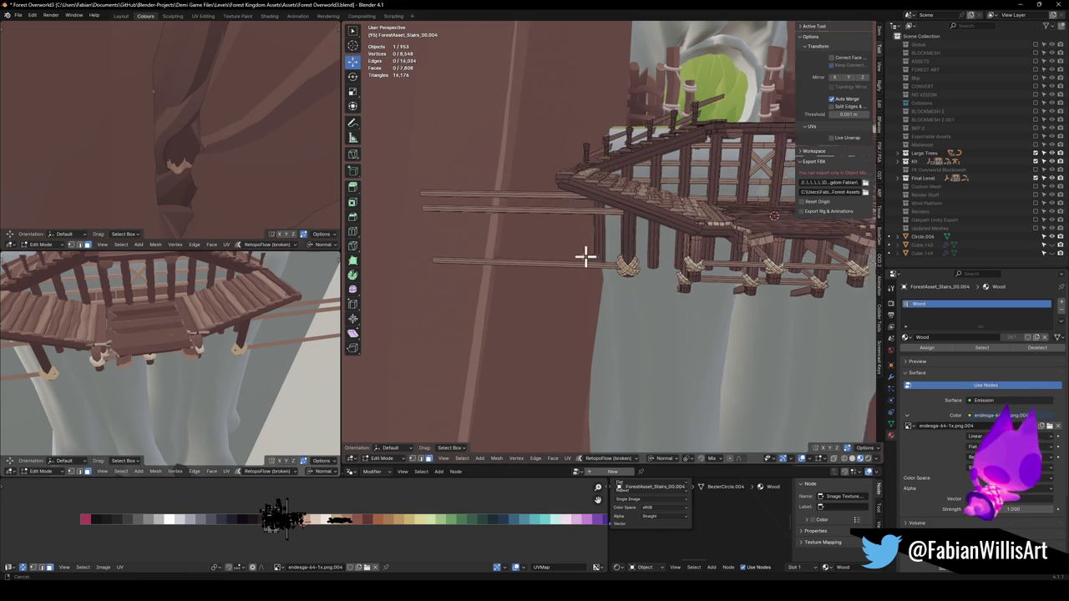
pyautogui.moveTo(490, 272)
pyautogui.mouseDown()
pyautogui.moveTo(591, 258)
pyautogui.moveTo(573, 277)
pyautogui.moveTo(587, 296)
pyautogui.mouseUp()
pyautogui.press('Tab')
pyautogui.hotkey('shift', '`')
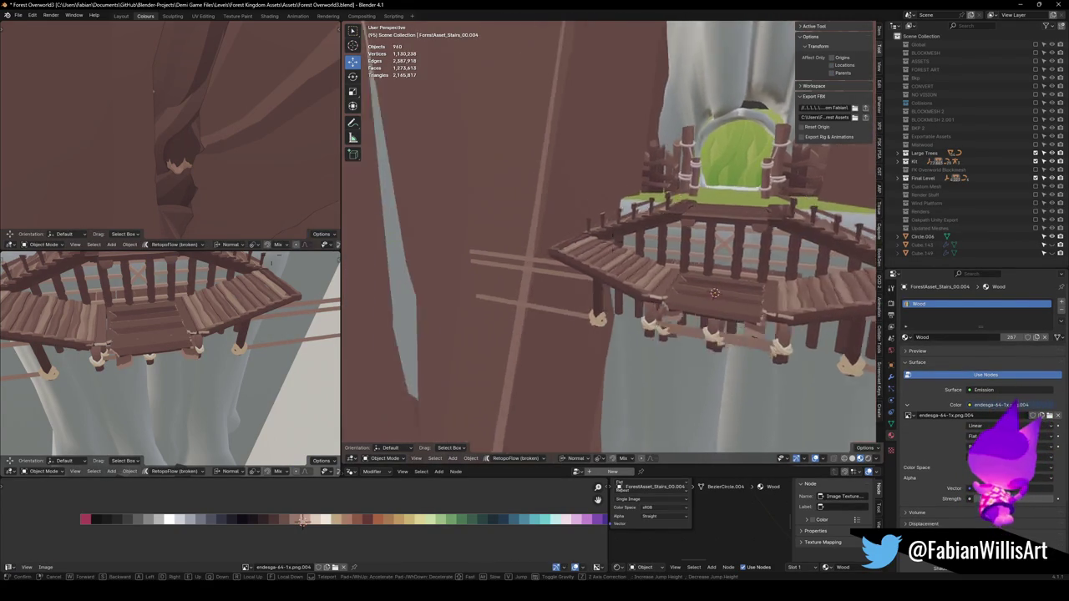
# Leave walk navigation by the stairs and save Forest Overworld3.blend with the trimmed railing posts
pyautogui.press('w')
pyautogui.click(647, 263)
pyautogui.hotkey('ctrl', 's')
pyautogui.click(616, 247)
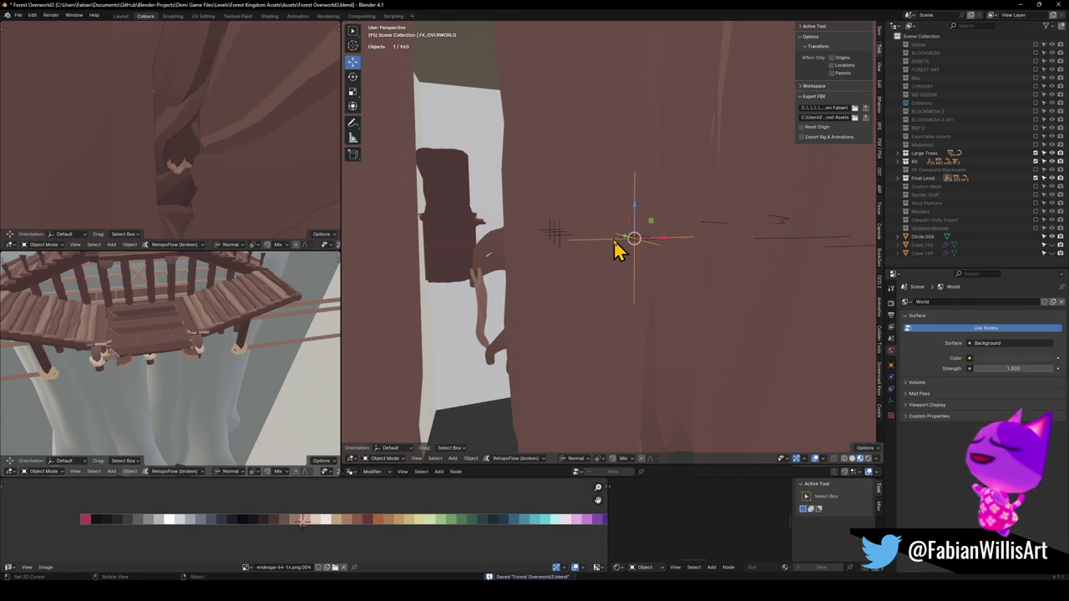
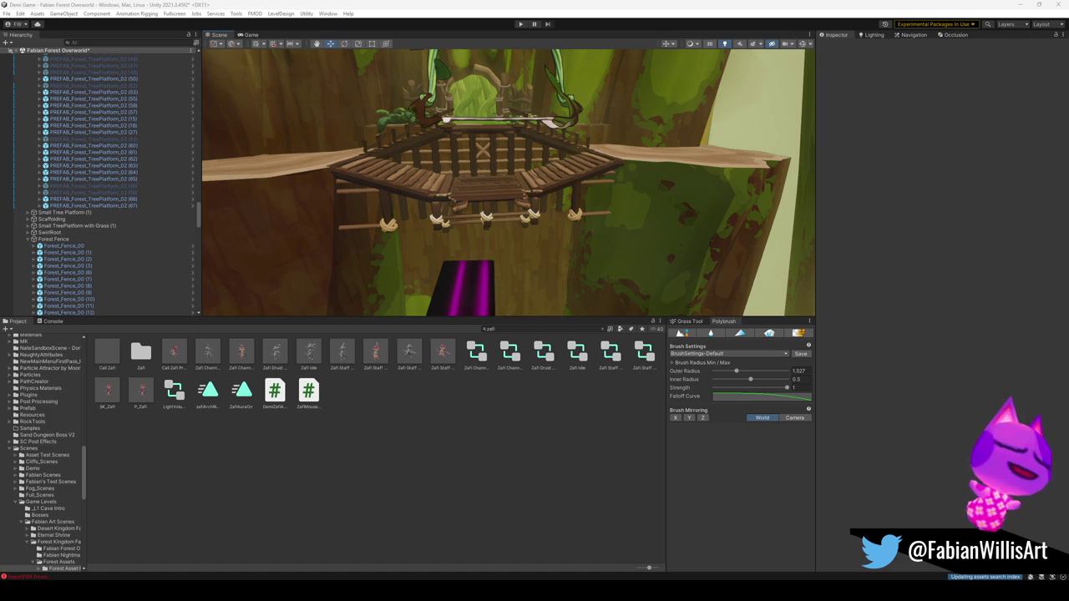
# Duplicate Forest_Fence_00 and place the copy on the left plank walkway
pyautogui.press('s')
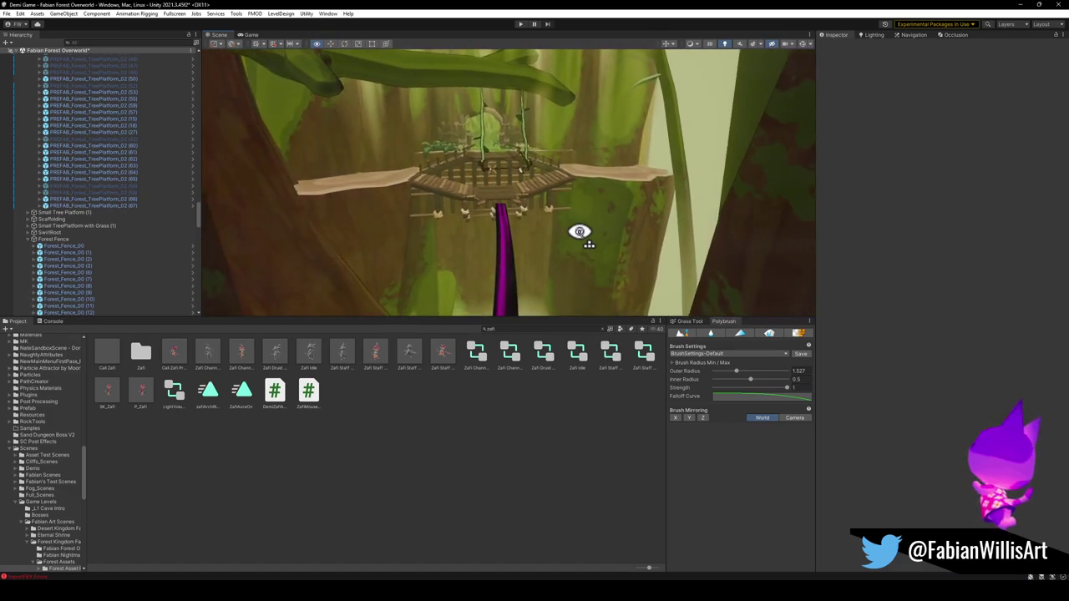
pyautogui.press('w')
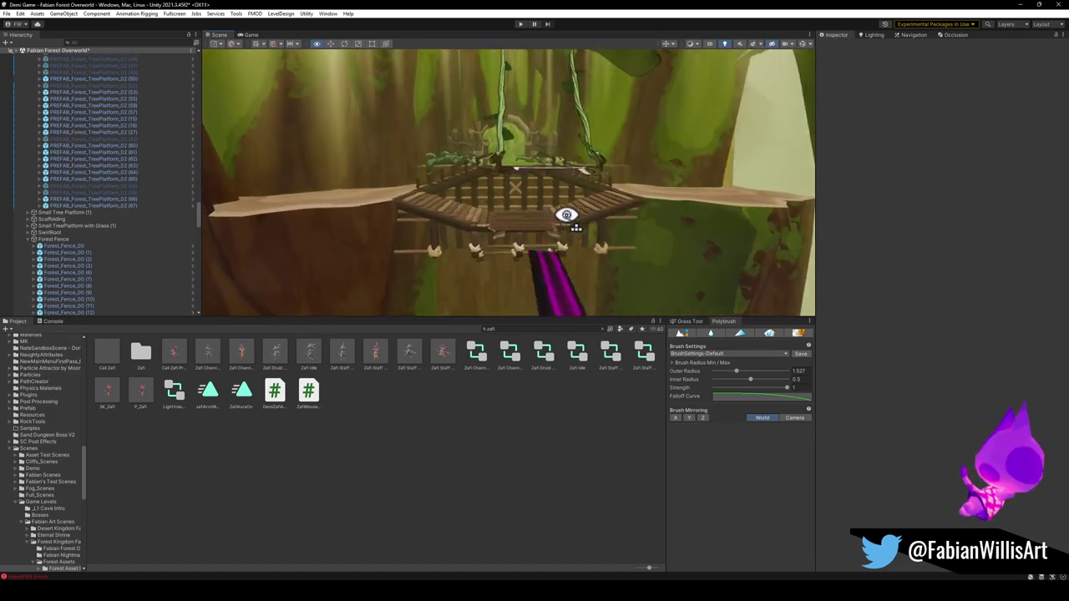
pyautogui.press('s')
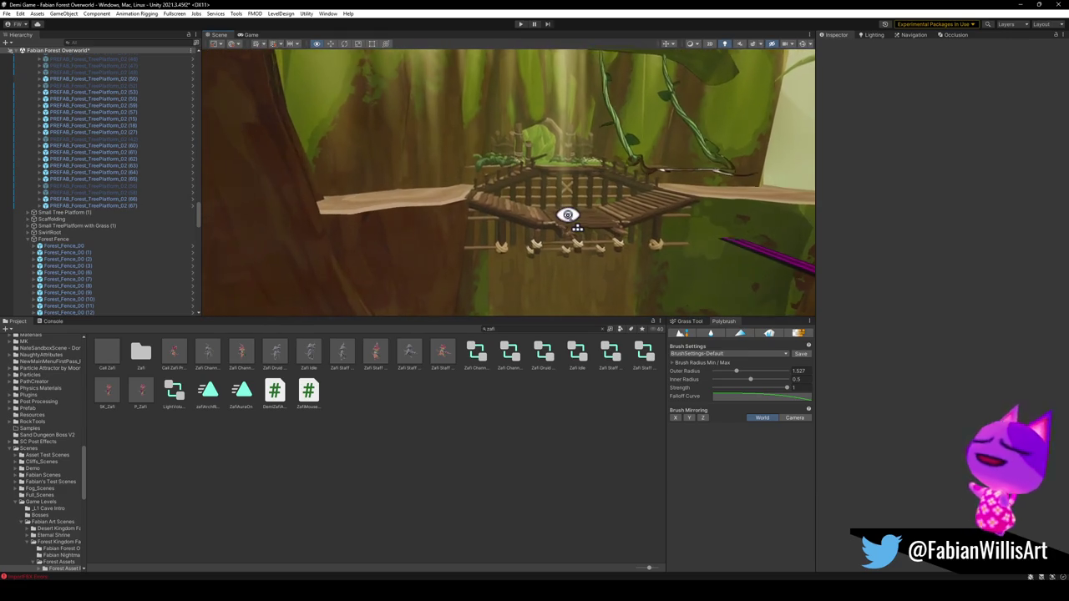
pyautogui.click(79, 246)
pyautogui.press('w')
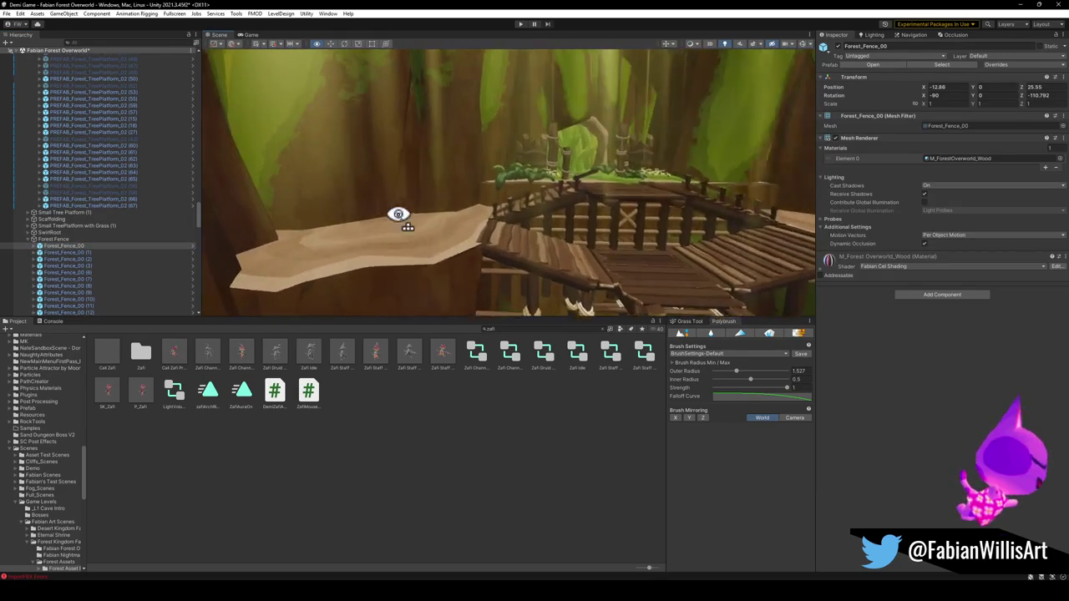
pyautogui.hotkey('ctrl', 'd')
pyautogui.moveTo(510, 191)
pyautogui.mouseDown()
pyautogui.moveTo(494, 239)
pyautogui.moveTo(509, 258)
pyautogui.moveTo(500, 266)
pyautogui.moveTo(501, 253)
pyautogui.moveTo(544, 250)
pyautogui.moveTo(497, 248)
pyautogui.moveTo(489, 214)
pyautogui.moveTo(389, 276)
pyautogui.moveTo(416, 249)
pyautogui.moveTo(375, 256)
pyautogui.moveTo(381, 268)
pyautogui.moveTo(240, 267)
pyautogui.moveTo(234, 250)
pyautogui.moveTo(318, 246)
pyautogui.moveTo(424, 386)
pyautogui.mouseUp()
# Add more fence copies for the next walkway sections
pyautogui.hotkey('ctrl', 'd')
pyautogui.press('e')
pyautogui.hotkey('ctrl', 'd')
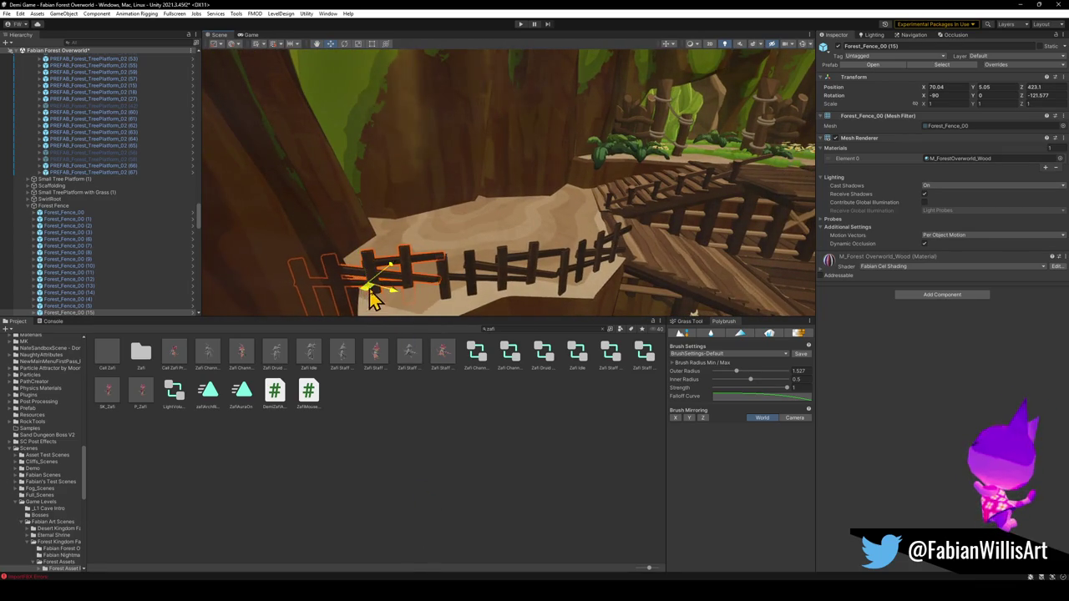
pyautogui.click(444, 287)
pyautogui.moveTo(444, 287)
pyautogui.mouseDown()
pyautogui.moveTo(469, 261)
pyautogui.moveTo(609, 293)
pyautogui.moveTo(608, 265)
pyautogui.moveTo(523, 202)
pyautogui.moveTo(663, 203)
pyautogui.moveTo(644, 225)
pyautogui.moveTo(521, 172)
pyautogui.moveTo(568, 217)
pyautogui.moveTo(517, 238)
pyautogui.mouseUp()
# Angle the lower-left fence piece slightly to follow the walkway
pyautogui.click(520, 172)
pyautogui.press('e')
pyautogui.click(457, 278)
pyautogui.moveTo(447, 303)
pyautogui.mouseDown()
pyautogui.moveTo(426, 237)
pyautogui.moveTo(551, 167)
pyautogui.moveTo(632, 179)
pyautogui.moveTo(602, 218)
pyautogui.mouseUp()
pyautogui.click(501, 506)
# Swing the view toward the platform and tree trunk, selecting Forest_Fence_00 (16)
pyautogui.moveTo(488, 254)
pyautogui.mouseDown()
pyautogui.moveTo(649, 230)
pyautogui.moveTo(657, 239)
pyautogui.moveTo(575, 234)
pyautogui.moveTo(593, 236)
pyautogui.mouseUp()
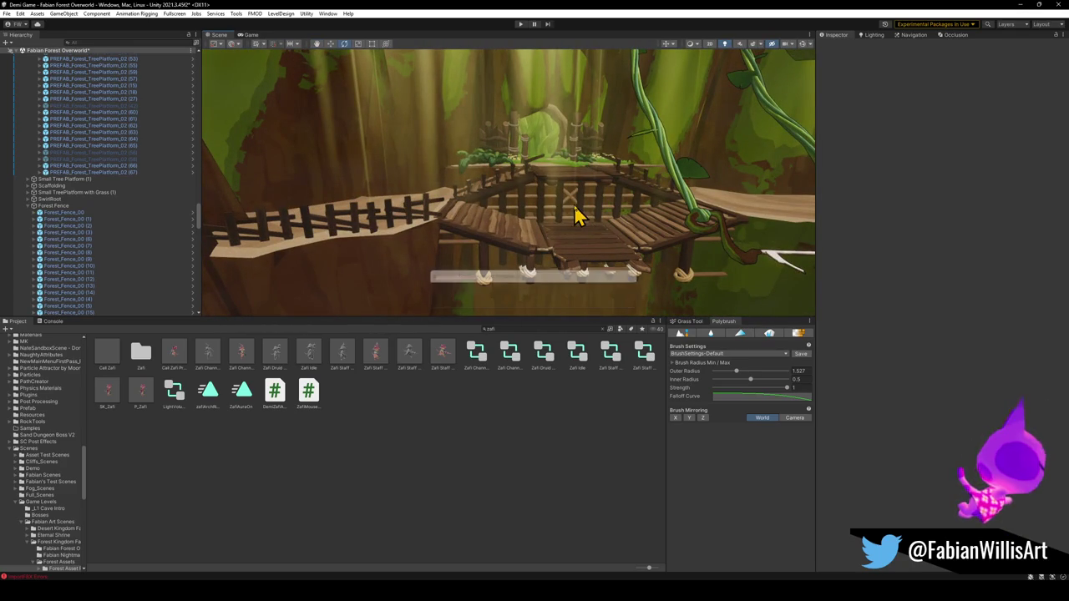
pyautogui.click(263, 240)
pyautogui.moveTo(263, 240)
pyautogui.mouseDown()
pyautogui.moveTo(418, 229)
pyautogui.moveTo(396, 224)
pyautogui.moveTo(513, 243)
pyautogui.moveTo(363, 255)
pyautogui.moveTo(529, 229)
pyautogui.moveTo(544, 253)
pyautogui.moveTo(541, 244)
pyautogui.mouseUp()
pyautogui.click(420, 251)
# Move Forest_Fence_00 (16) onto the ledge edge, raised and rotated to line up
pyautogui.moveTo(503, 196)
pyautogui.mouseDown()
pyautogui.moveTo(508, 231)
pyautogui.moveTo(465, 256)
pyautogui.mouseUp()
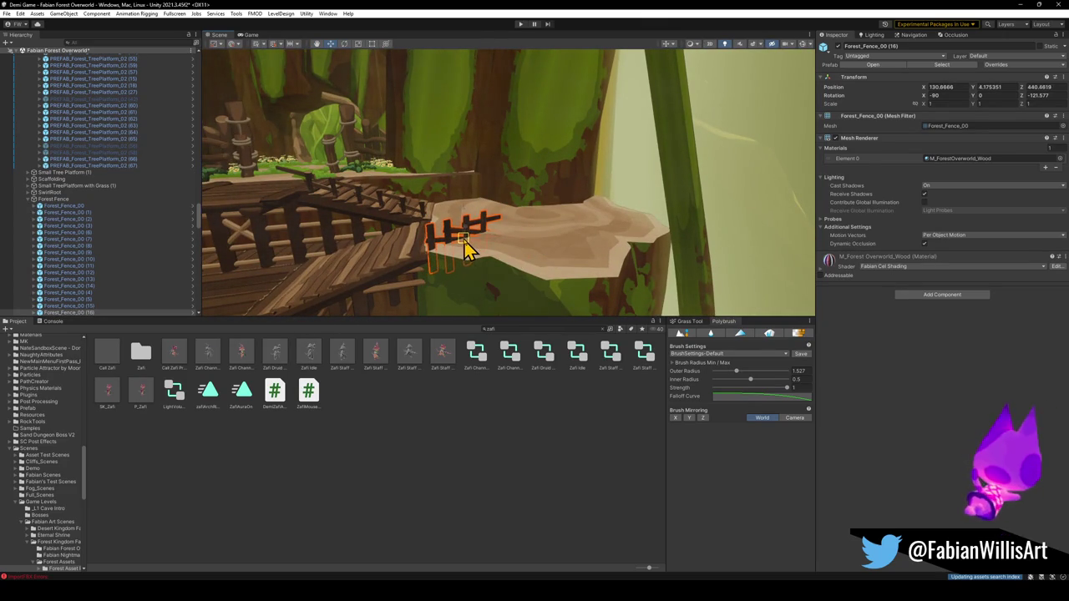
pyautogui.moveTo(464, 219); pyautogui.dragTo(465, 213)
pyautogui.moveTo(473, 262)
pyautogui.mouseDown()
pyautogui.moveTo(451, 272)
pyautogui.moveTo(480, 281)
pyautogui.moveTo(468, 238)
pyautogui.moveTo(468, 255)
pyautogui.mouseUp()
pyautogui.press('w')
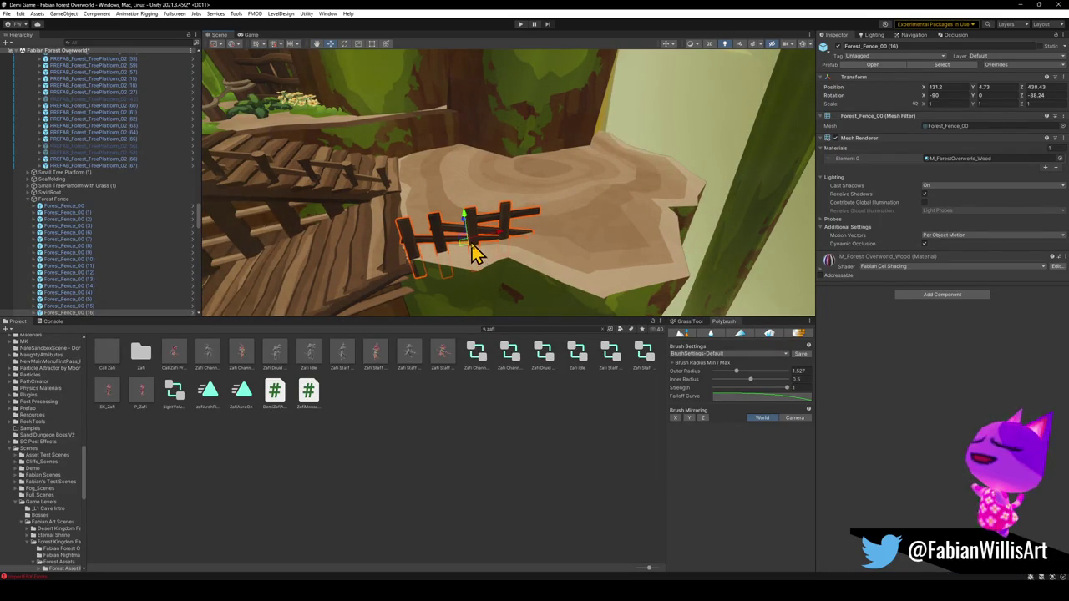
# Duplicate the fence and slide the copies along the ledge edge
pyautogui.hotkey('ctrl', 'd')
pyautogui.moveTo(476, 255)
pyautogui.mouseDown()
pyautogui.moveTo(565, 260)
pyautogui.moveTo(491, 269)
pyautogui.moveTo(535, 268)
pyautogui.moveTo(570, 247)
pyautogui.moveTo(700, 273)
pyautogui.mouseUp()
pyautogui.press('e')
pyautogui.press('w')
pyautogui.hotkey('ctrl', 'd')
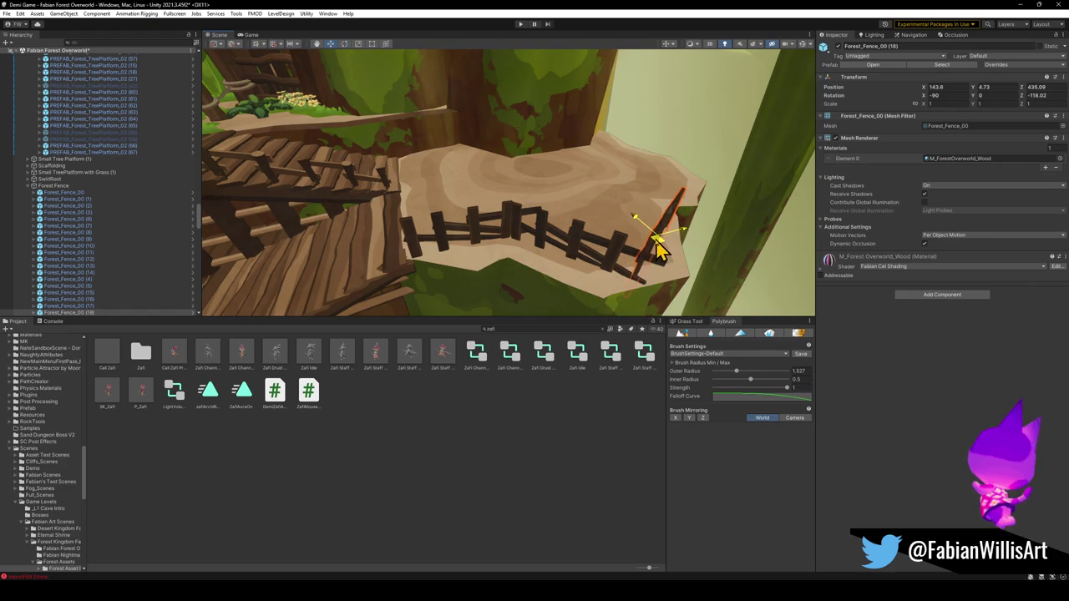
pyautogui.moveTo(656, 253)
pyautogui.mouseDown()
pyautogui.moveTo(604, 234)
pyautogui.moveTo(582, 259)
pyautogui.moveTo(597, 256)
pyautogui.moveTo(607, 274)
pyautogui.mouseUp()
pyautogui.click(506, 396)
pyautogui.moveTo(518, 251)
pyautogui.mouseDown()
pyautogui.moveTo(529, 238)
pyautogui.moveTo(630, 242)
pyautogui.moveTo(535, 225)
pyautogui.moveTo(591, 275)
pyautogui.moveTo(613, 279)
pyautogui.moveTo(310, 225)
pyautogui.moveTo(374, 206)
pyautogui.moveTo(336, 193)
pyautogui.moveTo(327, 174)
pyautogui.moveTo(499, 220)
pyautogui.moveTo(504, 205)
pyautogui.moveTo(437, 208)
pyautogui.moveTo(499, 213)
pyautogui.moveTo(454, 272)
pyautogui.moveTo(377, 281)
pyautogui.moveTo(425, 279)
pyautogui.moveTo(584, 142)
pyautogui.moveTo(318, 230)
pyautogui.moveTo(336, 234)
pyautogui.moveTo(341, 222)
pyautogui.moveTo(347, 238)
pyautogui.mouseUp()
pyautogui.click(588, 155)
# Duplicate the leafy plant, then sink a ledge moss patch and rotate it
pyautogui.hotkey('ctrl', 'd')
pyautogui.press('e')
pyautogui.moveTo(491, 222)
pyautogui.mouseDown()
pyautogui.moveTo(589, 182)
pyautogui.moveTo(563, 203)
pyautogui.moveTo(651, 185)
pyautogui.moveTo(269, 236)
pyautogui.moveTo(310, 258)
pyautogui.moveTo(325, 250)
pyautogui.mouseUp()
pyautogui.click(562, 204)
pyautogui.press('w')
pyautogui.moveTo(306, 215); pyautogui.dragTo(307, 218)
pyautogui.moveTo(326, 275)
pyautogui.mouseDown()
pyautogui.moveTo(424, 239)
pyautogui.moveTo(465, 250)
pyautogui.moveTo(353, 258)
pyautogui.mouseUp()
# Slide the moss patch left along the ledge and duplicate it
pyautogui.press('f')
pyautogui.press('w')
pyautogui.moveTo(417, 227)
pyautogui.mouseDown()
pyautogui.moveTo(365, 212)
pyautogui.moveTo(368, 221)
pyautogui.moveTo(529, 209)
pyautogui.mouseUp()
pyautogui.hotkey('ctrl', 'd')
pyautogui.moveTo(501, 267)
pyautogui.mouseDown()
pyautogui.moveTo(529, 219)
pyautogui.moveTo(546, 242)
pyautogui.mouseUp()
pyautogui.press('e')
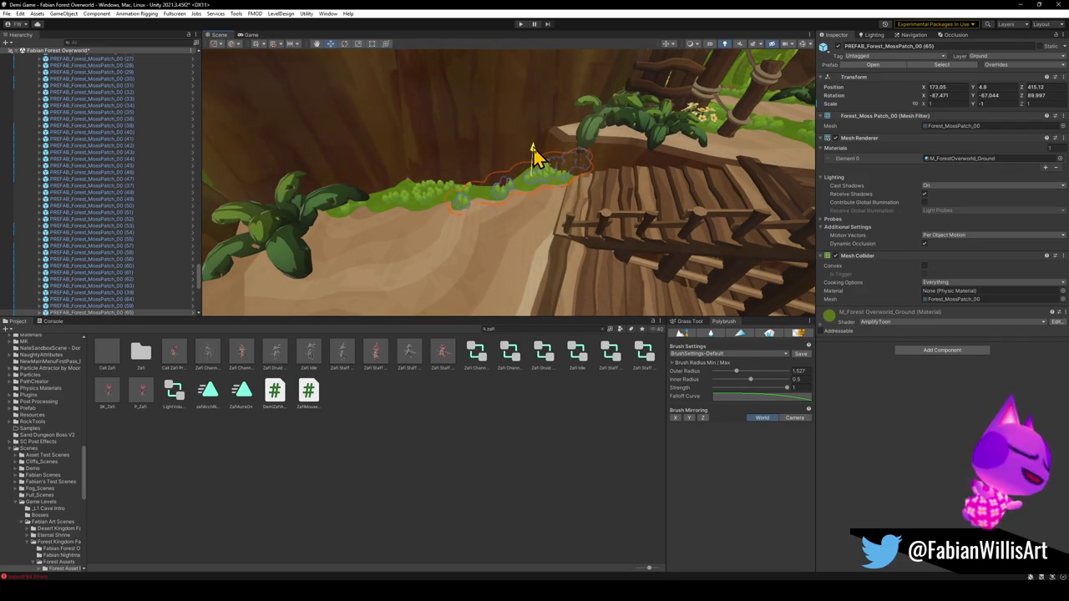
pyautogui.moveTo(532, 155)
pyautogui.mouseDown()
pyautogui.moveTo(473, 318)
pyautogui.moveTo(513, 237)
pyautogui.moveTo(501, 214)
pyautogui.moveTo(527, 223)
pyautogui.moveTo(544, 210)
pyautogui.moveTo(558, 230)
pyautogui.mouseUp()
# Turn another moss patch to fit, move it right, and duplicate it further along
pyautogui.click(527, 222)
pyautogui.press('f')
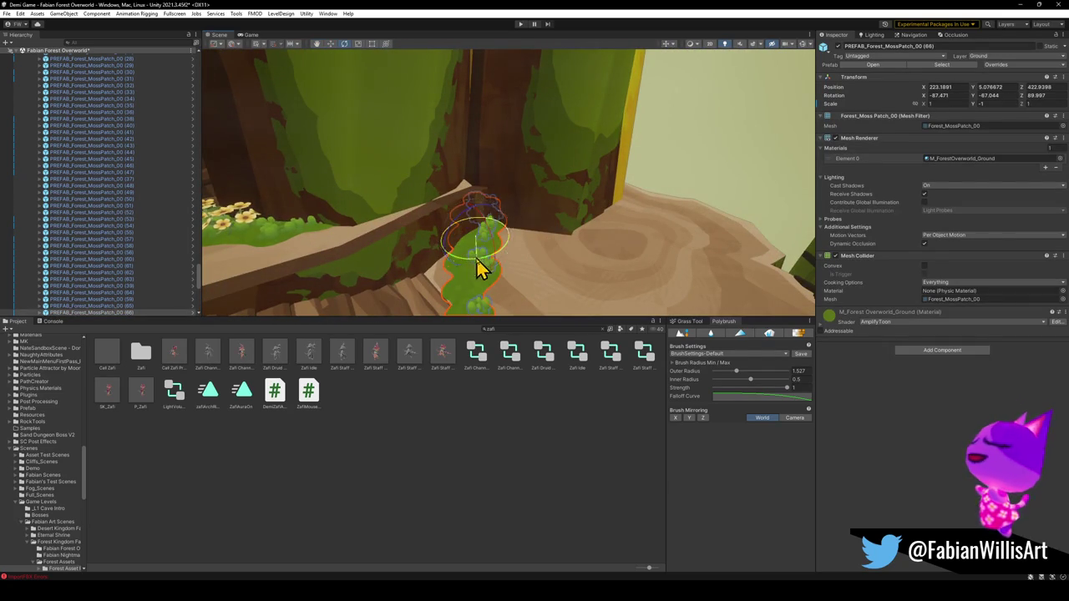
pyautogui.moveTo(479, 266); pyautogui.dragTo(420, 280)
pyautogui.moveTo(478, 243)
pyautogui.mouseDown()
pyautogui.moveTo(529, 241)
pyautogui.moveTo(511, 238)
pyautogui.mouseUp()
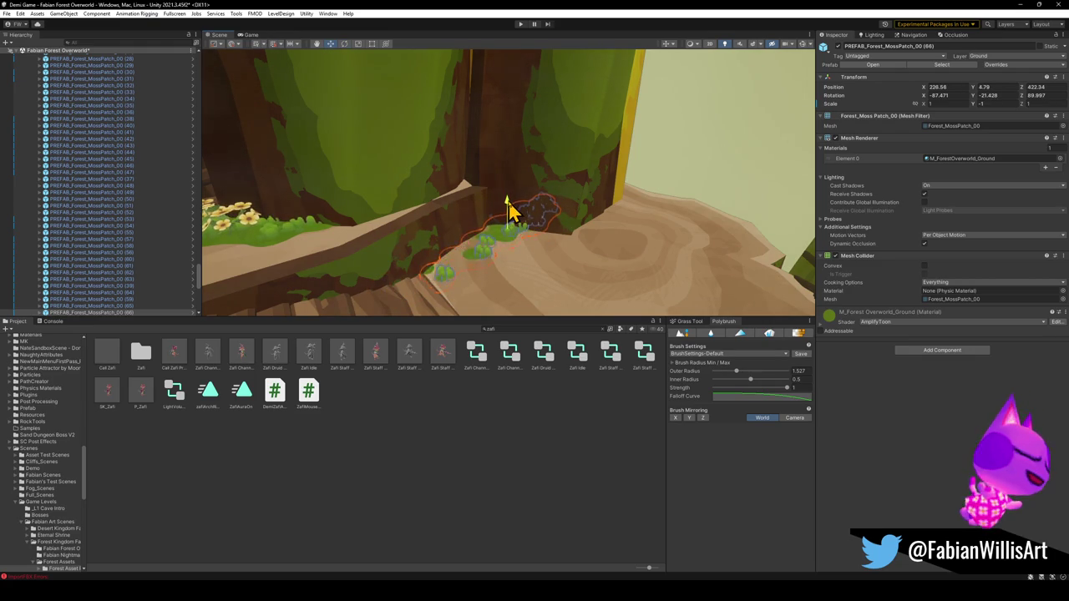
pyautogui.moveTo(515, 256)
pyautogui.mouseDown()
pyautogui.moveTo(506, 266)
pyautogui.moveTo(501, 241)
pyautogui.moveTo(582, 248)
pyautogui.moveTo(603, 238)
pyautogui.moveTo(576, 263)
pyautogui.moveTo(606, 241)
pyautogui.mouseUp()
pyautogui.hotkey('ctrl', 'd')
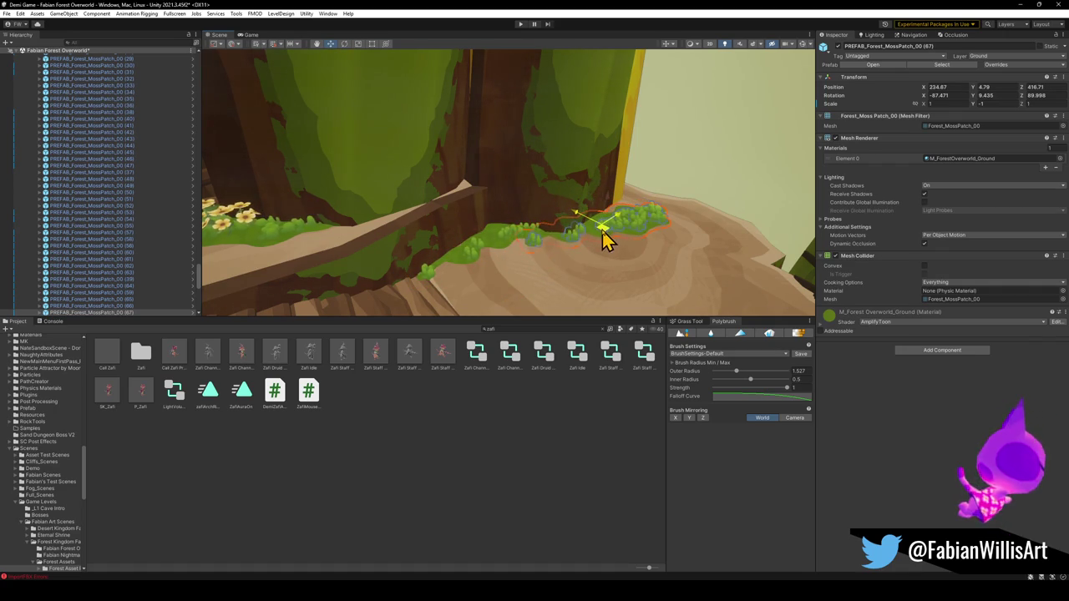
# Add one more moss patch copy, shifted right and rotated along the ledge
pyautogui.hotkey('ctrl', 'd')
pyautogui.moveTo(748, 305)
pyautogui.mouseDown()
pyautogui.moveTo(657, 278)
pyautogui.moveTo(596, 294)
pyautogui.moveTo(580, 315)
pyautogui.mouseUp()
pyautogui.moveTo(495, 227)
pyautogui.mouseDown()
pyautogui.moveTo(535, 227)
pyautogui.moveTo(568, 253)
pyautogui.moveTo(544, 220)
pyautogui.moveTo(554, 209)
pyautogui.moveTo(535, 208)
pyautogui.moveTo(539, 216)
pyautogui.mouseUp()
pyautogui.press('e')
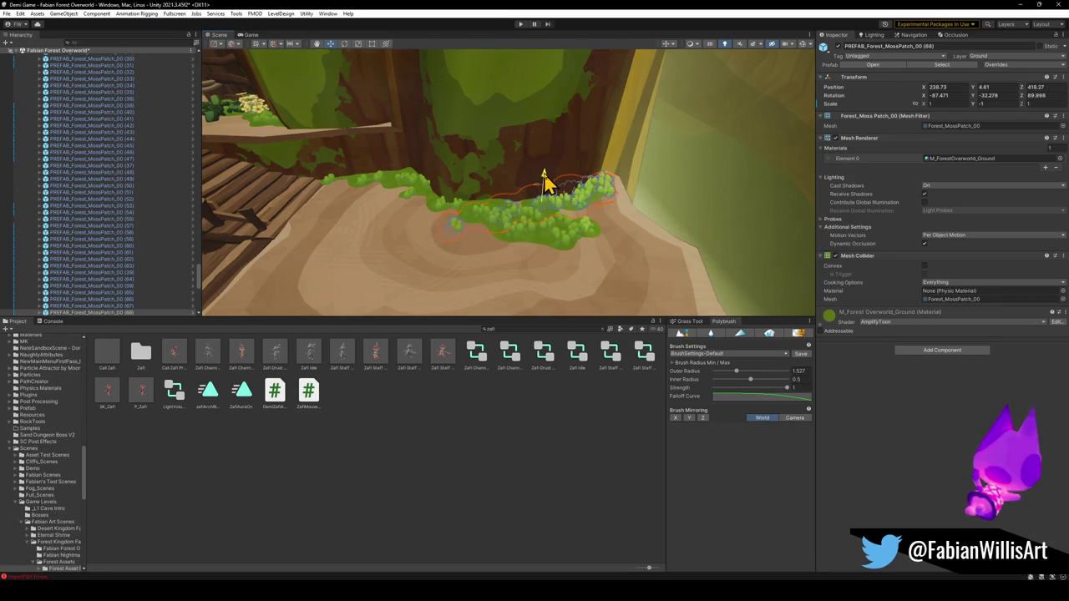
pyautogui.click(618, 254)
pyautogui.moveTo(618, 255)
pyautogui.mouseDown()
pyautogui.moveTo(496, 251)
pyautogui.moveTo(498, 260)
pyautogui.moveTo(551, 248)
pyautogui.moveTo(626, 267)
pyautogui.moveTo(594, 248)
pyautogui.moveTo(611, 226)
pyautogui.moveTo(630, 238)
pyautogui.mouseUp()
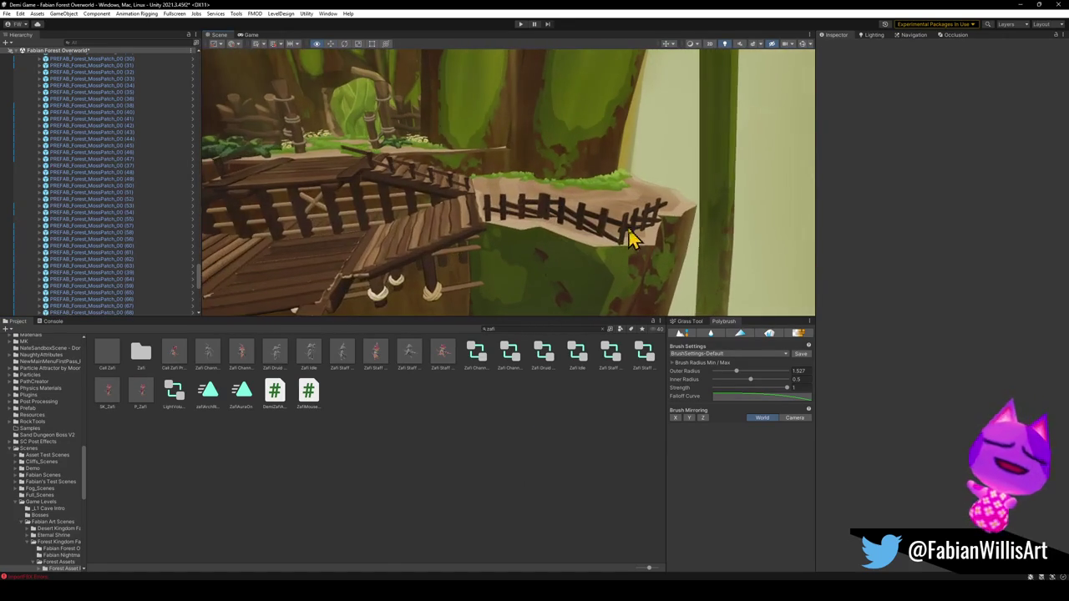
# Duplicate the leafy plant onto the ledge and rotate the copy
pyautogui.click(526, 227)
pyautogui.click(442, 426)
pyautogui.moveTo(489, 226)
pyautogui.mouseDown()
pyautogui.moveTo(454, 197)
pyautogui.moveTo(475, 193)
pyautogui.moveTo(466, 187)
pyautogui.moveTo(576, 236)
pyautogui.moveTo(525, 242)
pyautogui.moveTo(525, 255)
pyautogui.moveTo(286, 269)
pyautogui.moveTo(375, 241)
pyautogui.moveTo(458, 241)
pyautogui.moveTo(520, 198)
pyautogui.moveTo(461, 222)
pyautogui.moveTo(475, 222)
pyautogui.moveTo(468, 234)
pyautogui.mouseUp()
pyautogui.click(288, 265)
pyautogui.hotkey('ctrl', 'd')
pyautogui.click(403, 482)
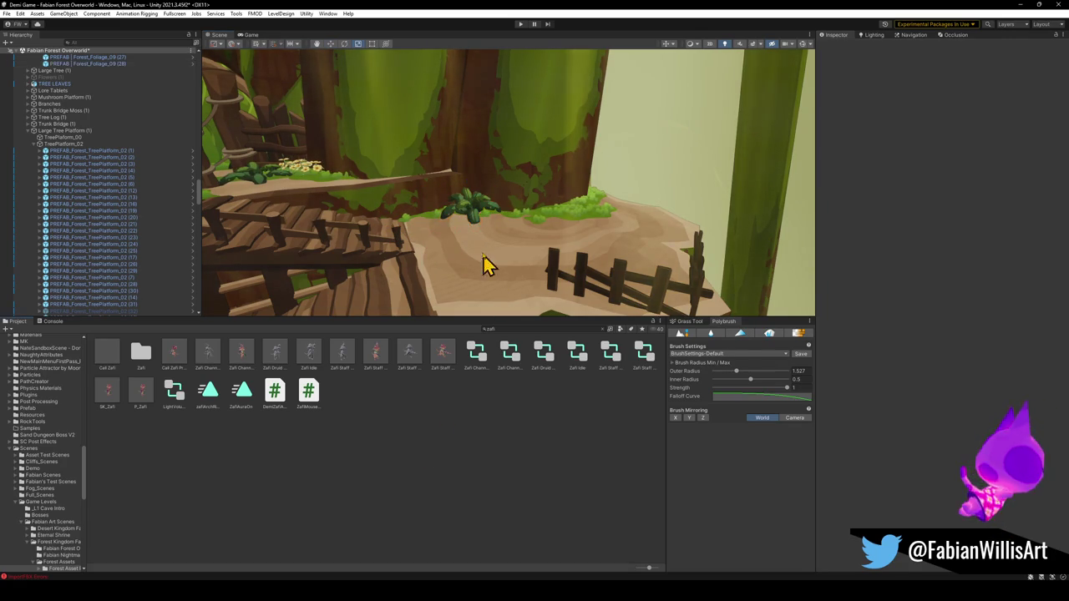
pyautogui.click(478, 219)
pyautogui.moveTo(471, 218); pyautogui.dragTo(473, 210)
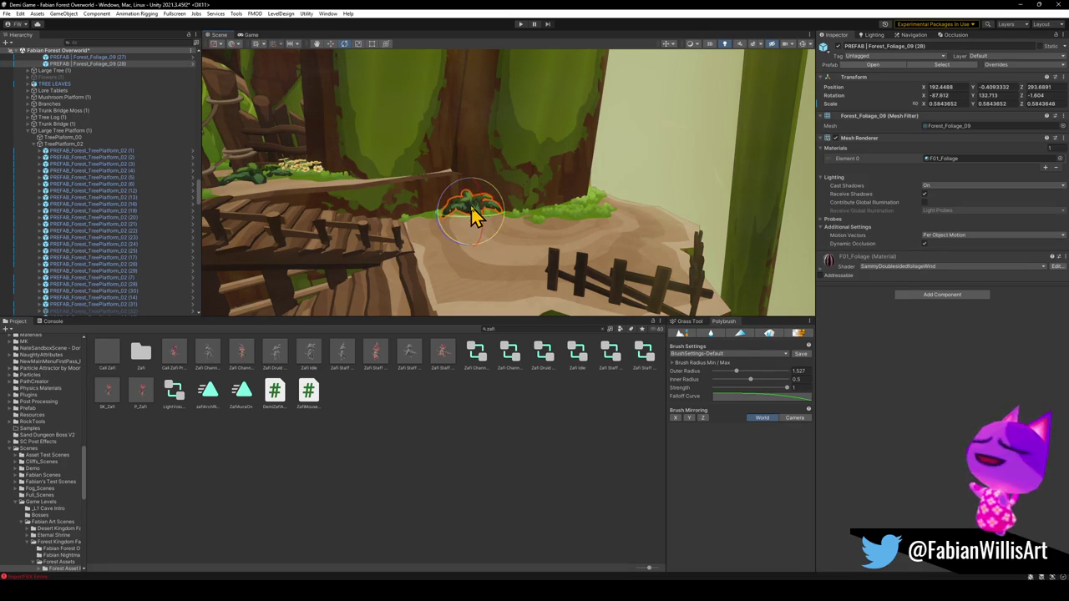
# Nudge Forest_Foliage_09 (28) into place, then fly the view to the platform planks
pyautogui.click(513, 279)
pyautogui.moveTo(513, 279)
pyautogui.mouseDown()
pyautogui.moveTo(573, 300)
pyautogui.moveTo(526, 280)
pyautogui.mouseUp()
pyautogui.click(495, 233)
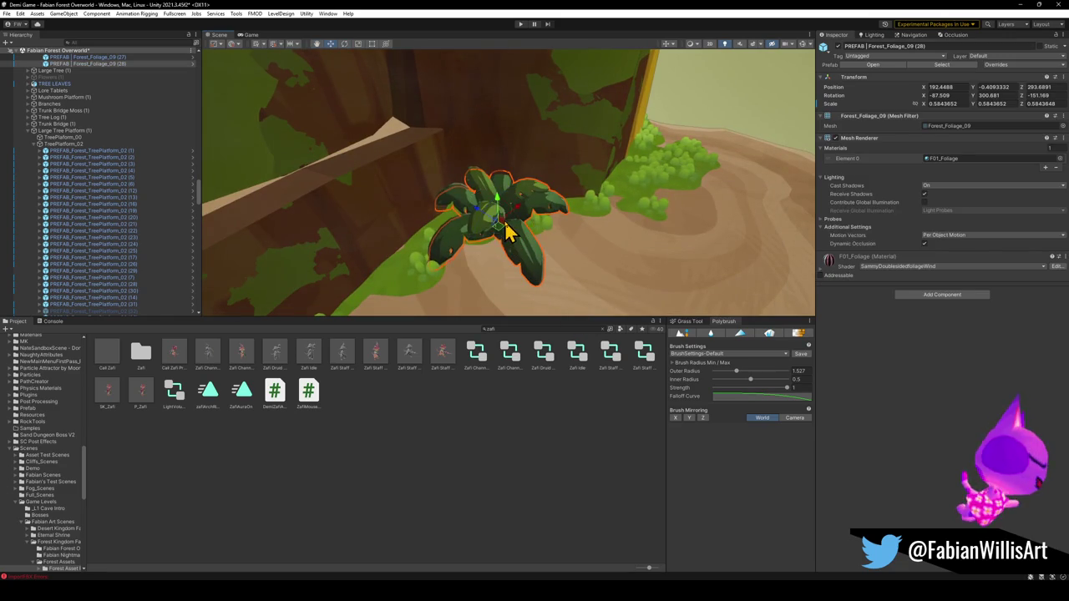
pyautogui.moveTo(501, 240); pyautogui.dragTo(489, 239)
pyautogui.click(512, 307)
pyautogui.moveTo(512, 308)
pyautogui.mouseDown()
pyautogui.moveTo(466, 244)
pyautogui.moveTo(405, 228)
pyautogui.moveTo(429, 235)
pyautogui.mouseUp()
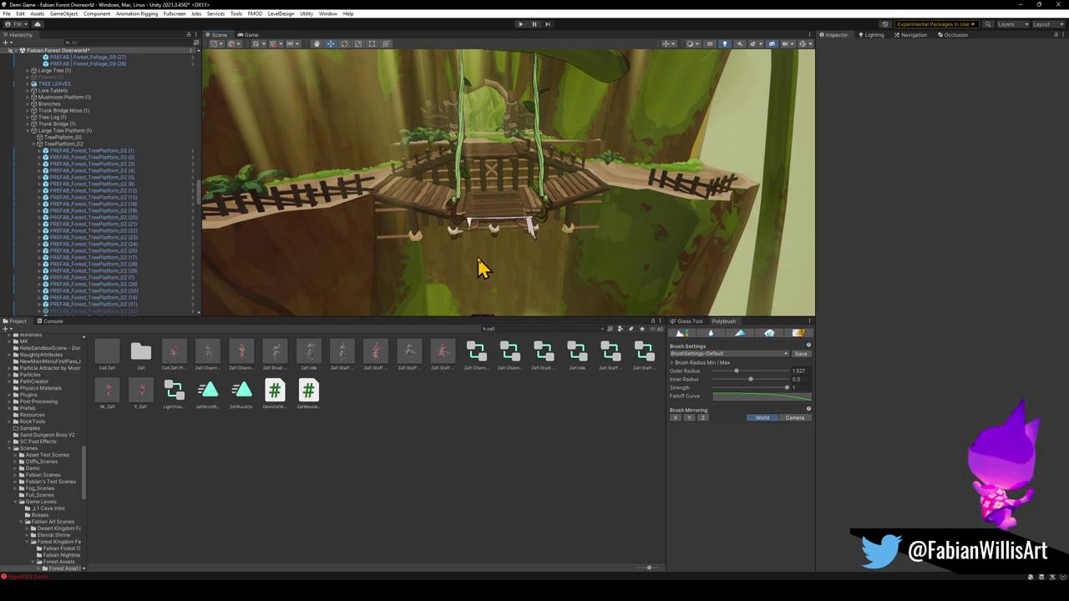
pyautogui.moveTo(500, 261)
pyautogui.mouseDown()
pyautogui.moveTo(480, 239)
pyautogui.moveTo(501, 267)
pyautogui.moveTo(511, 259)
pyautogui.mouseUp()
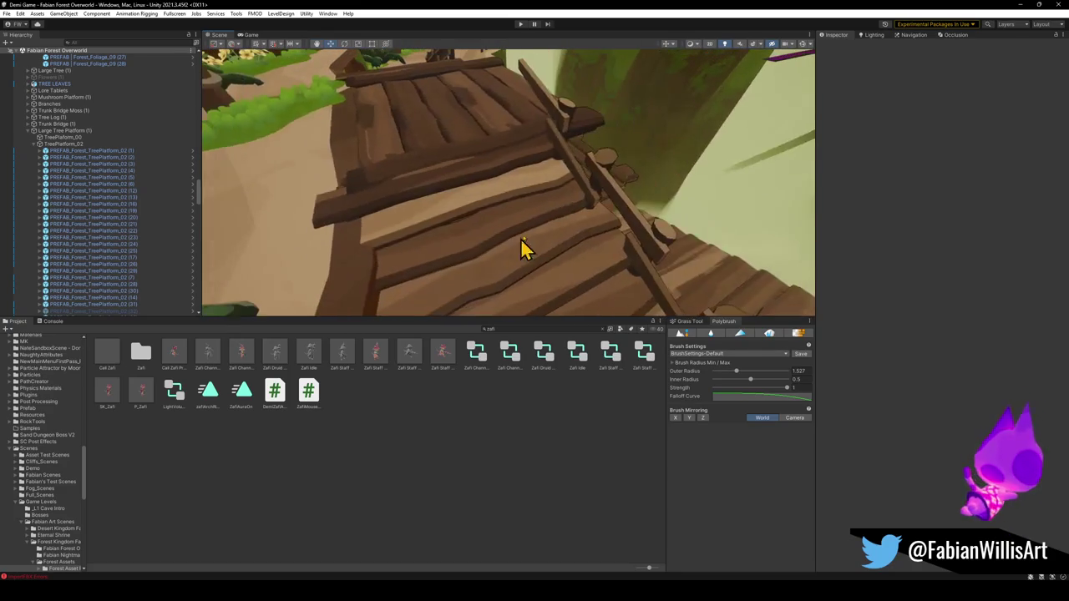
# Return to Blender and fly the view toward the stairs
pyautogui.click(1019, 5)
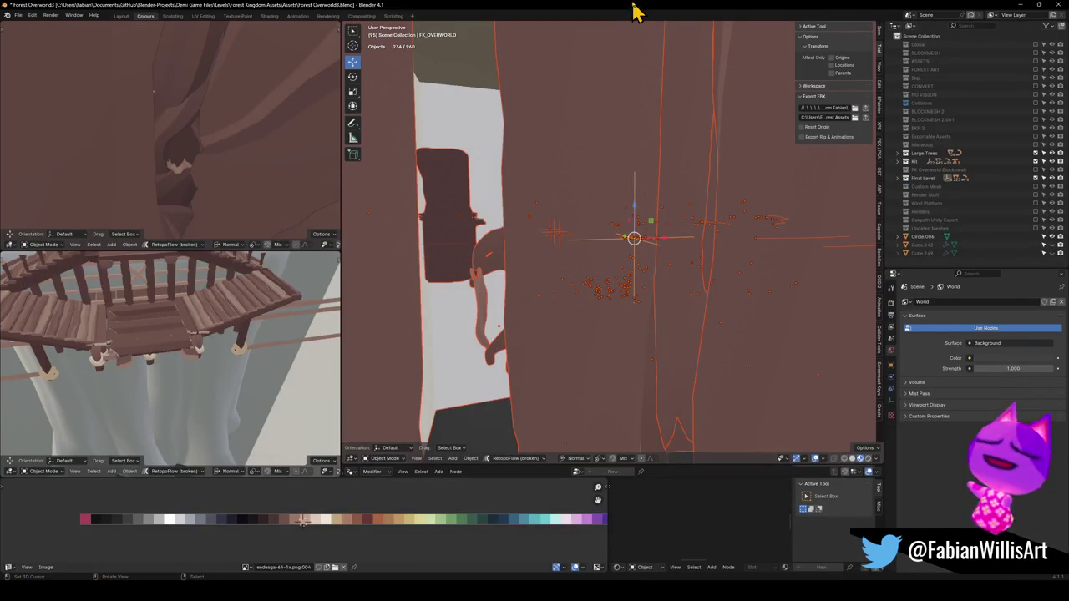
pyautogui.hotkey('alt', 'a')
pyautogui.hotkey('shift', '`')
pyautogui.press('w')
pyautogui.click(565, 274)
# Extend the stairs' bottom step along its normal in edit mode
pyautogui.click(624, 226)
pyautogui.press('Tab')
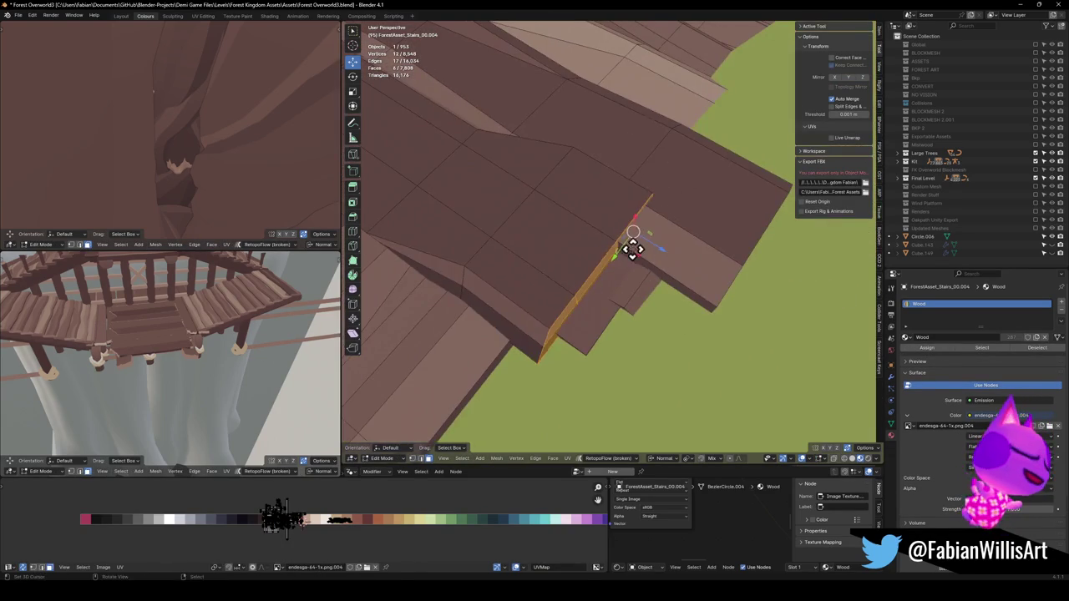
pyautogui.press('g')
pyautogui.press('z')
pyautogui.press('z')
pyautogui.press('z')
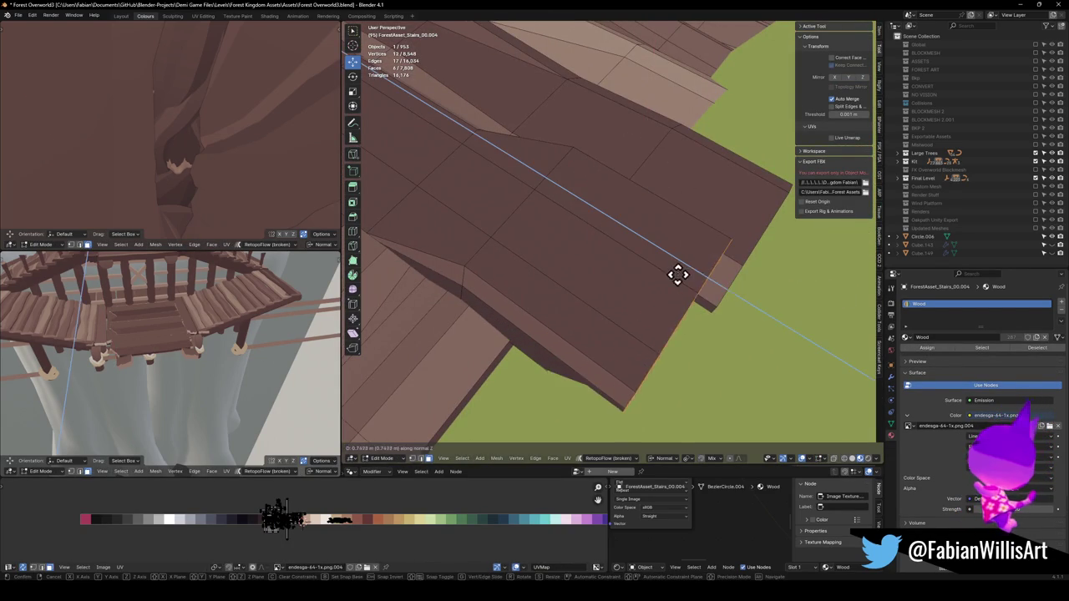
pyautogui.click(605, 290)
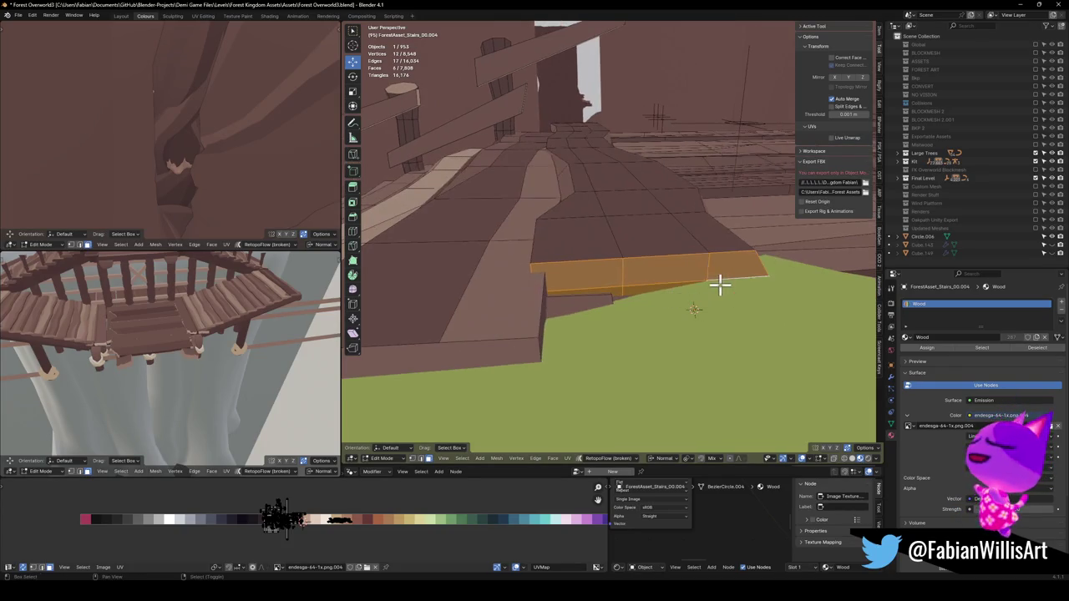
pyautogui.press('g')
pyautogui.press('z')
pyautogui.press('z')
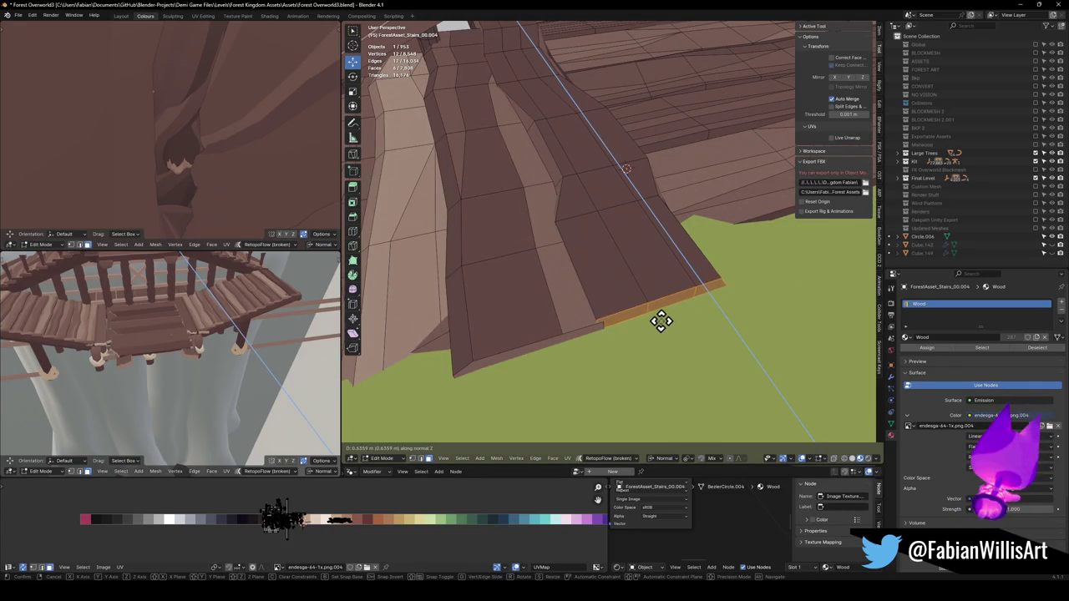
pyautogui.click(644, 300)
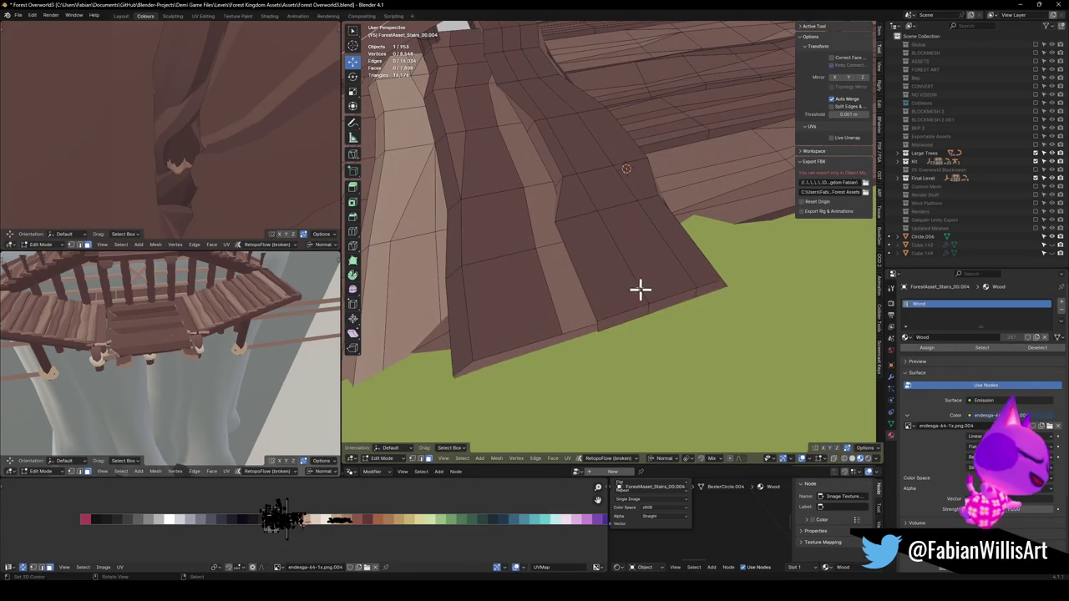
# Leave edit mode, select the FX_OVERWORLD empty and save the .blend file
pyautogui.moveTo(531, 248)
pyautogui.mouseDown()
pyautogui.moveTo(490, 222)
pyautogui.moveTo(590, 242)
pyautogui.moveTo(646, 272)
pyautogui.moveTo(611, 277)
pyautogui.mouseUp()
pyautogui.scroll(5, 622, 282)
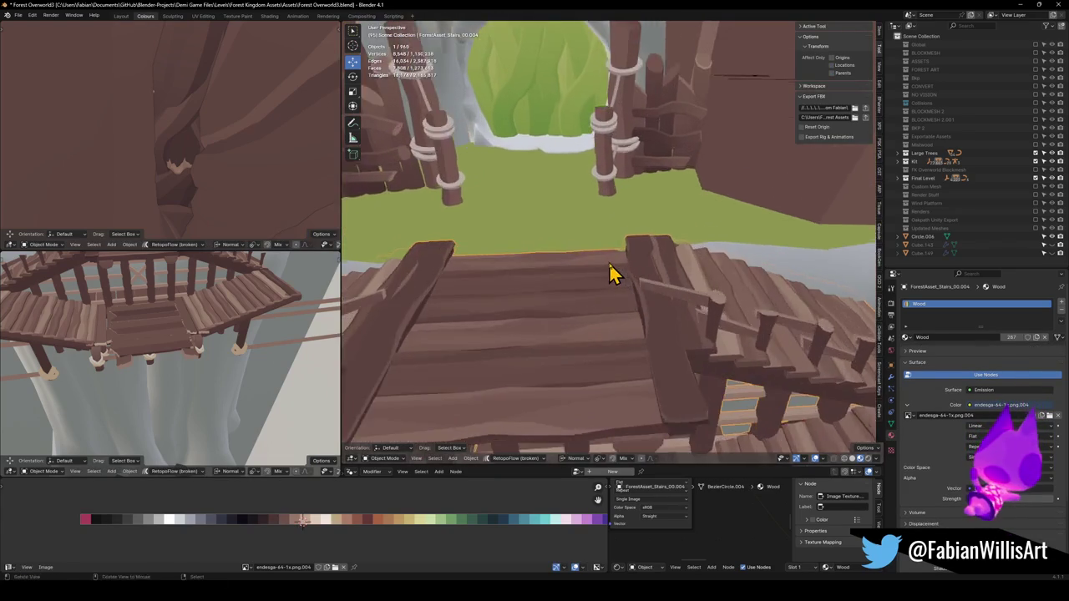
pyautogui.scroll(-8, 618, 272)
pyautogui.press('Tab')
pyautogui.scroll(10, 656, 260)
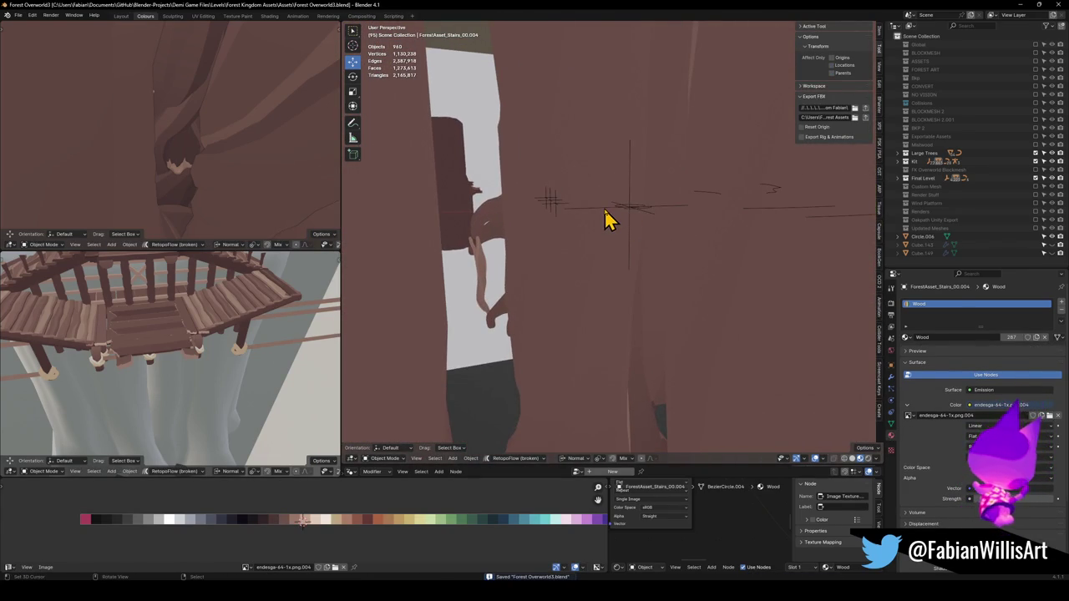
pyautogui.click(607, 219)
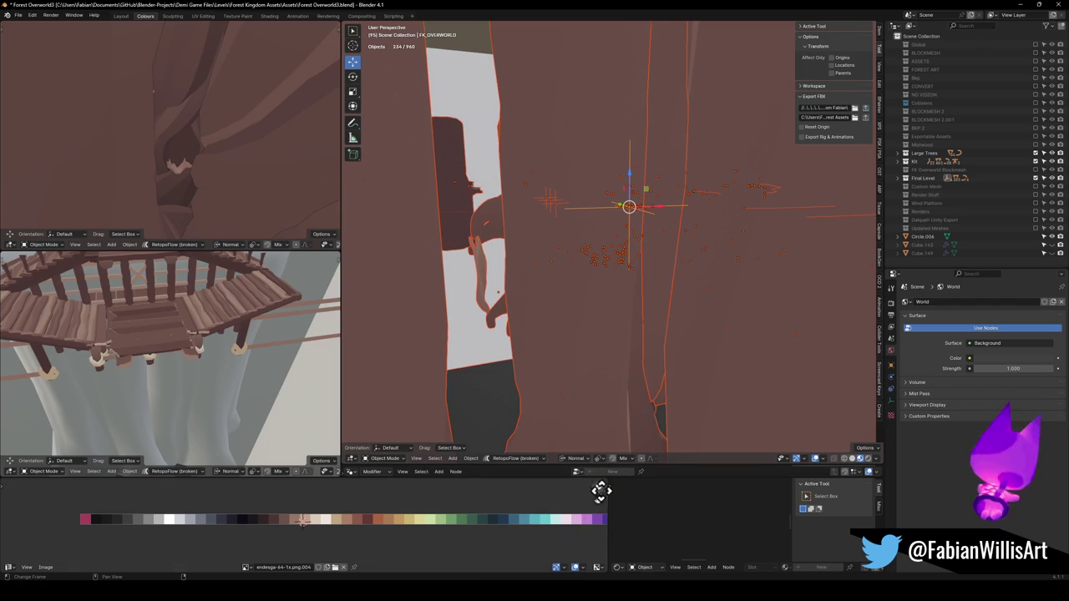
pyautogui.hotkey('ctrl', 's')
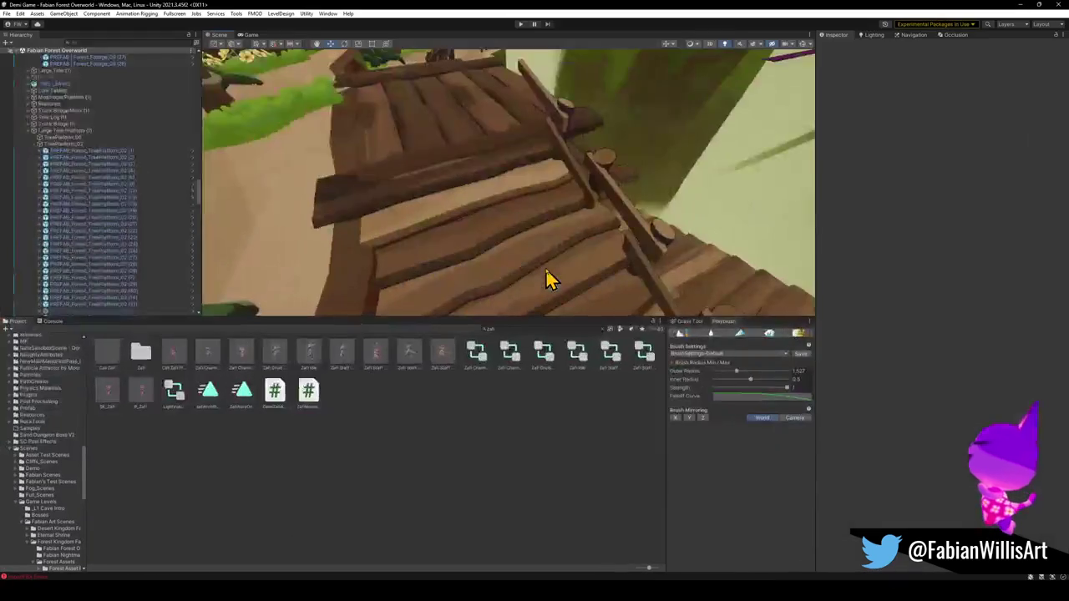
# Orbit around the reimported stairs, then out to a wider tree-platform view, before returning to Blender
pyautogui.moveTo(559, 258)
pyautogui.mouseDown()
pyautogui.moveTo(630, 195)
pyautogui.moveTo(670, 253)
pyautogui.moveTo(495, 265)
pyautogui.moveTo(499, 229)
pyautogui.moveTo(445, 232)
pyautogui.moveTo(432, 179)
pyautogui.moveTo(410, 155)
pyautogui.moveTo(429, 172)
pyautogui.moveTo(609, 214)
pyautogui.moveTo(557, 234)
pyautogui.mouseUp()
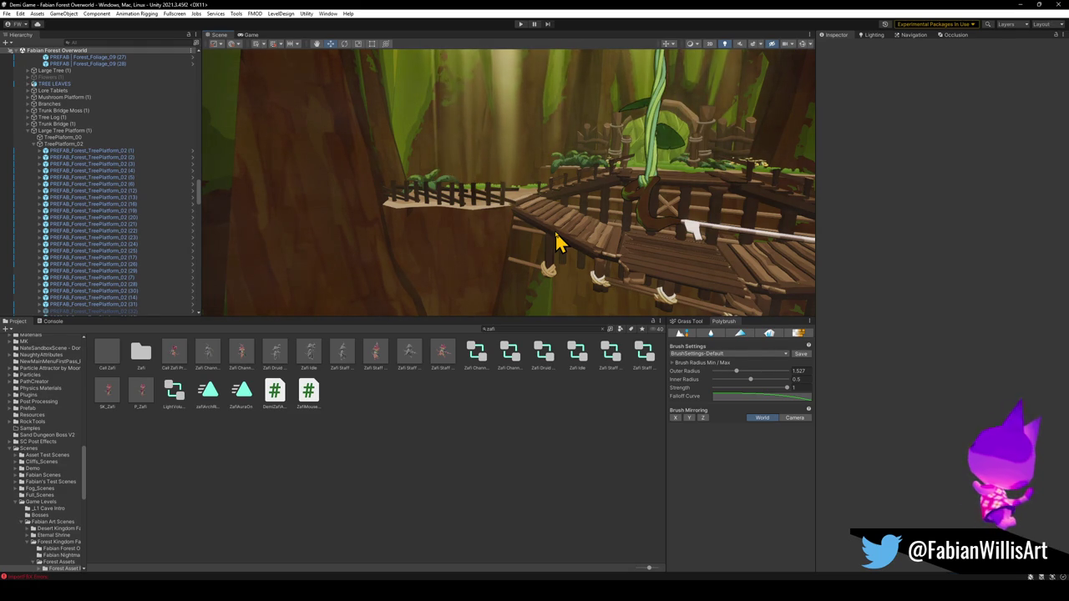
pyautogui.moveTo(530, 167)
pyautogui.mouseDown()
pyautogui.moveTo(625, 184)
pyautogui.moveTo(587, 193)
pyautogui.moveTo(627, 200)
pyautogui.moveTo(604, 210)
pyautogui.moveTo(607, 224)
pyautogui.mouseUp()
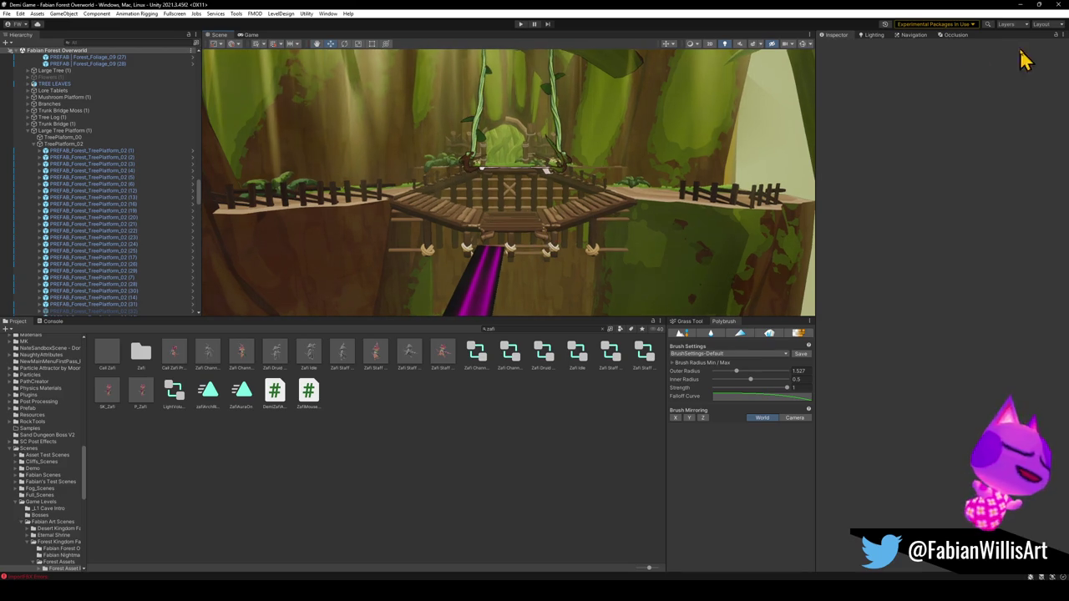
pyautogui.click(1025, 4)
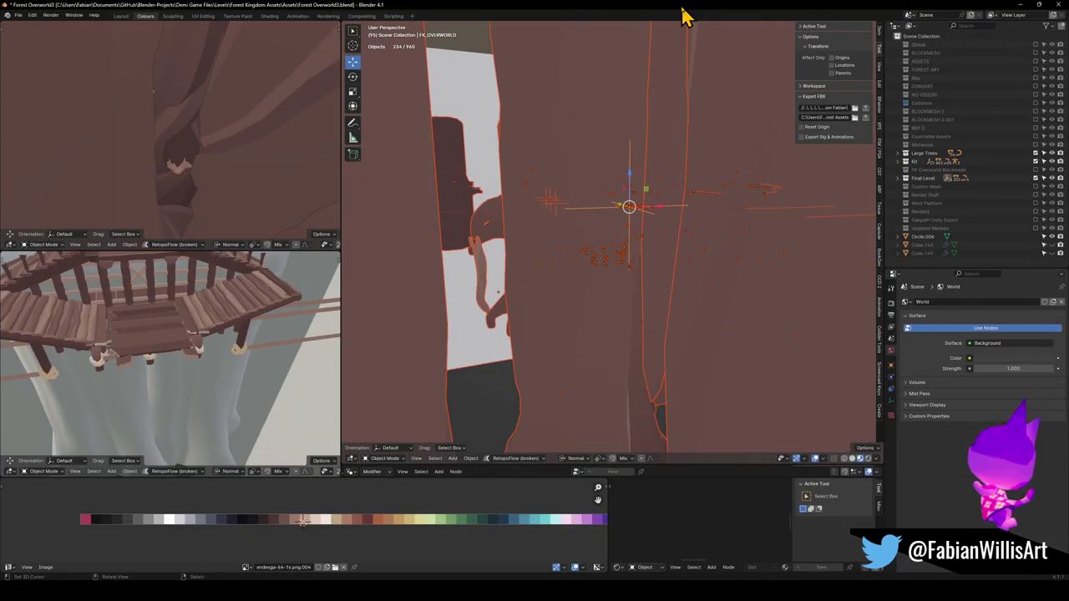
# Save the file, fly to the stairs and frame ForestAsset_Stairs_00.004 close up
pyautogui.hotkey('alt', 'a')
pyautogui.hotkey('ctrl', 's')
pyautogui.hotkey('shift', '`')
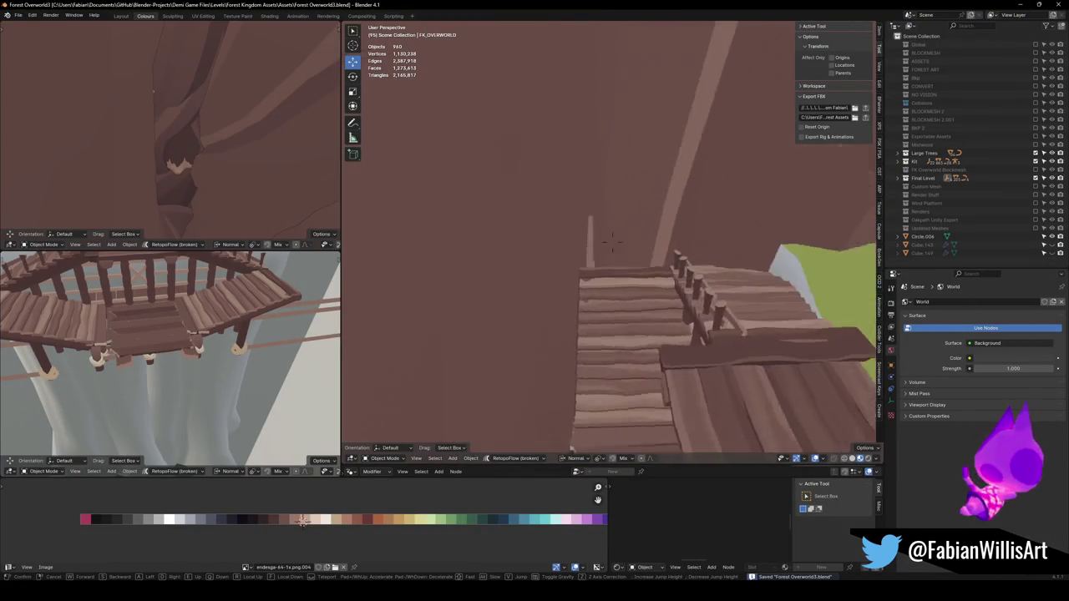
pyautogui.press('s')
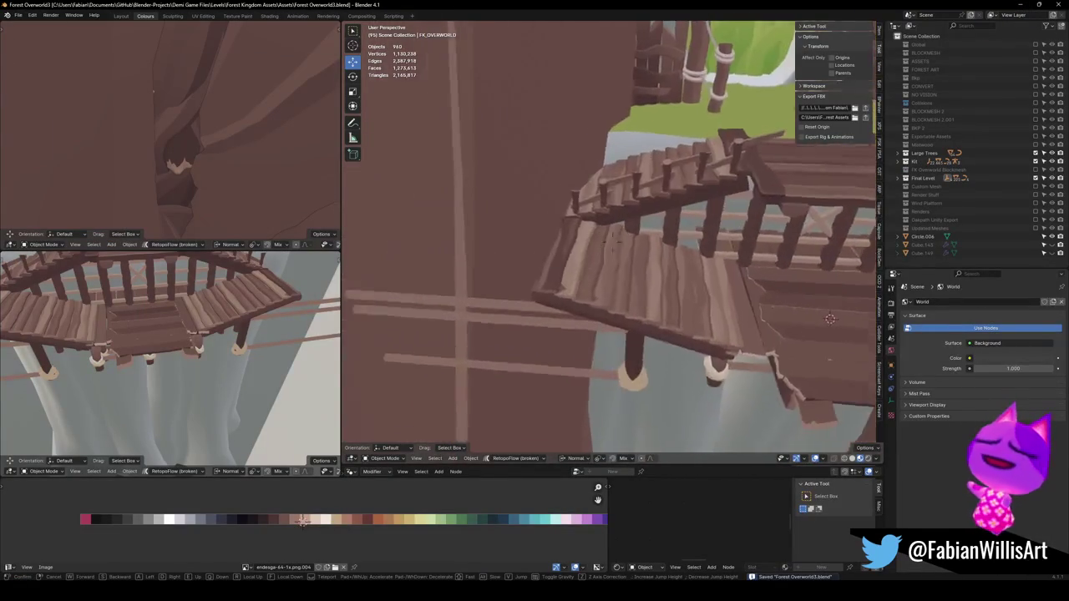
pyautogui.click(568, 296)
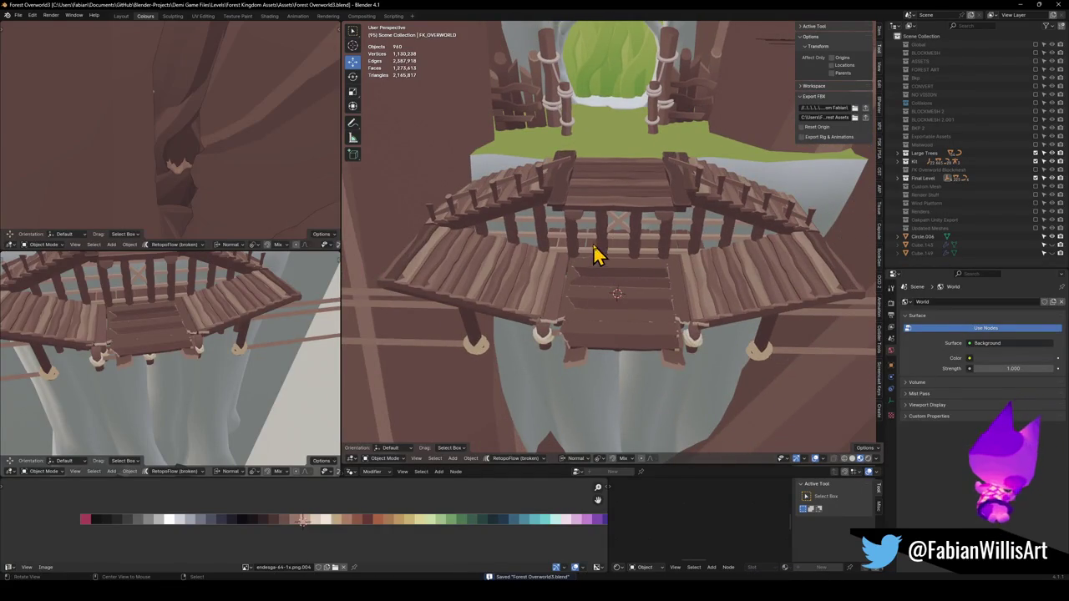
pyautogui.click(544, 292)
pyautogui.press('KP_Decimal')
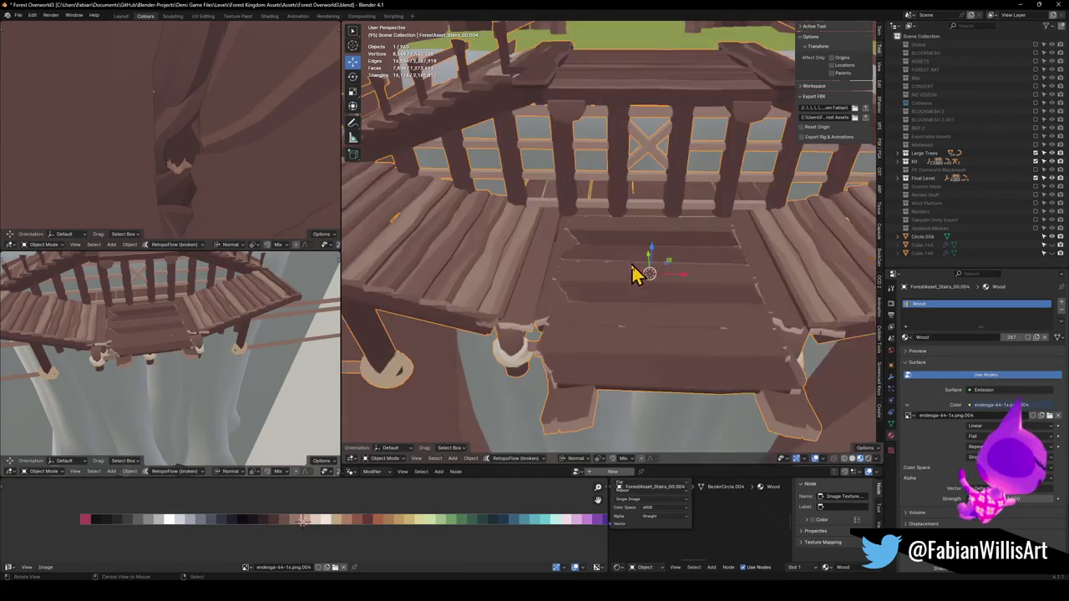
pyautogui.hotkey('shift', 'a')
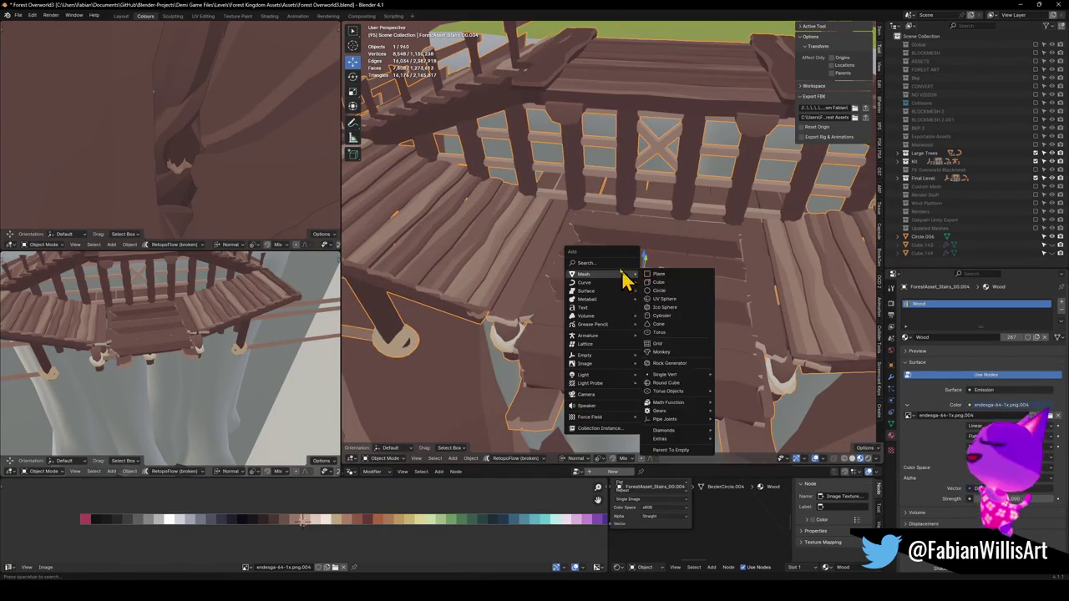
pyautogui.click(658, 275)
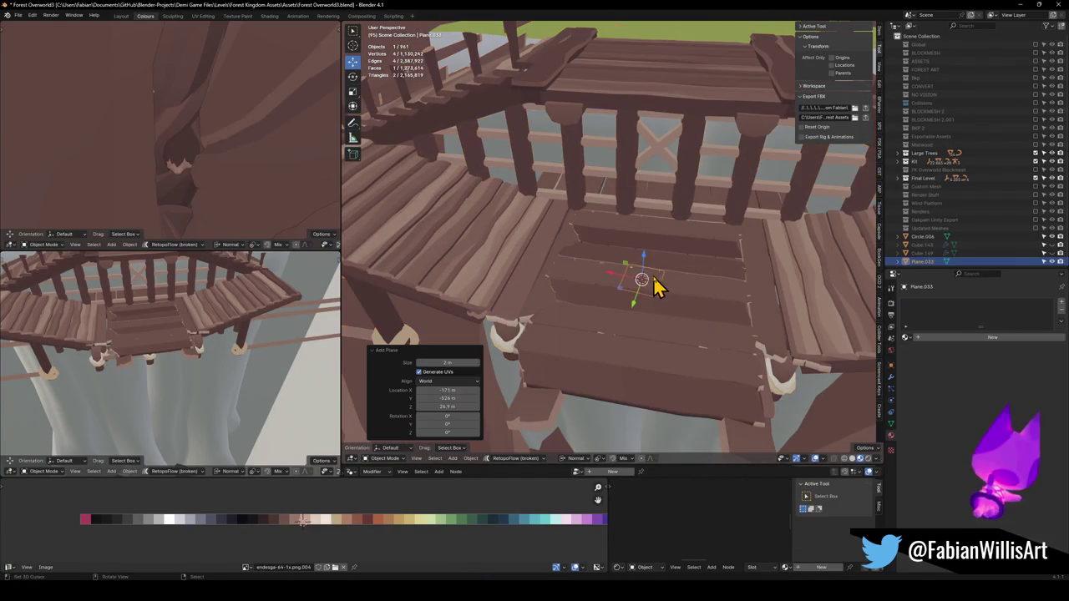
pyautogui.press('r')
pyautogui.press('z')
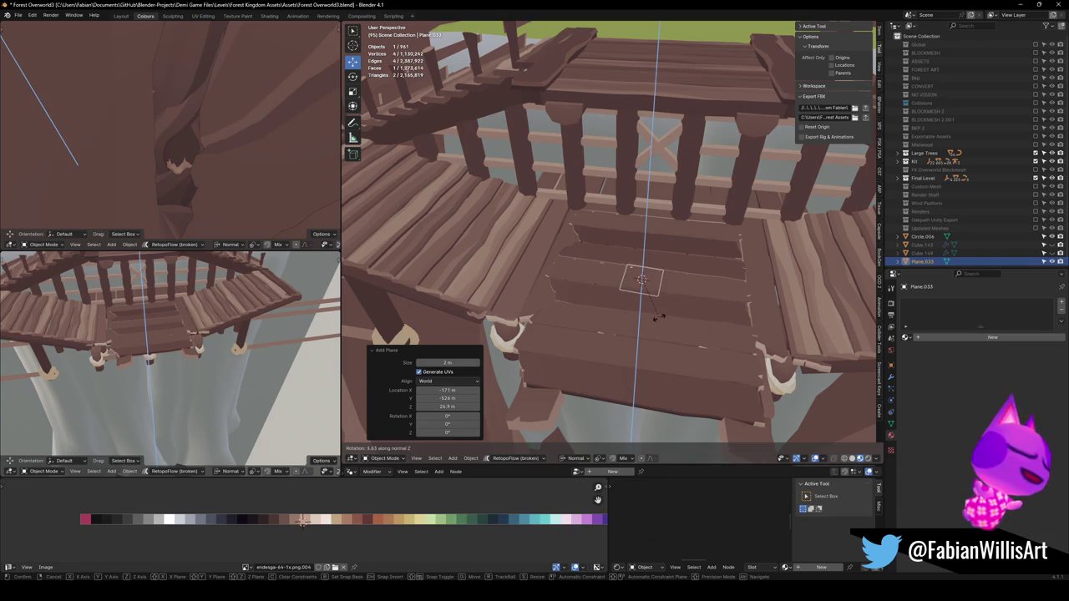
pyautogui.click(662, 322)
pyautogui.press('g')
pyautogui.press('z')
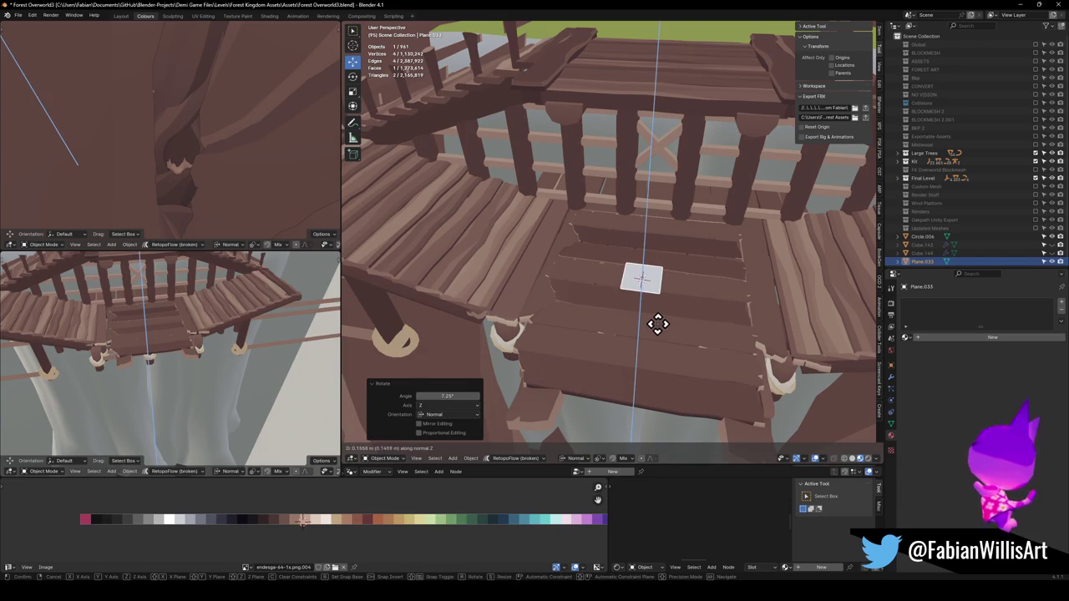
pyautogui.click(661, 301)
pyautogui.press('Tab')
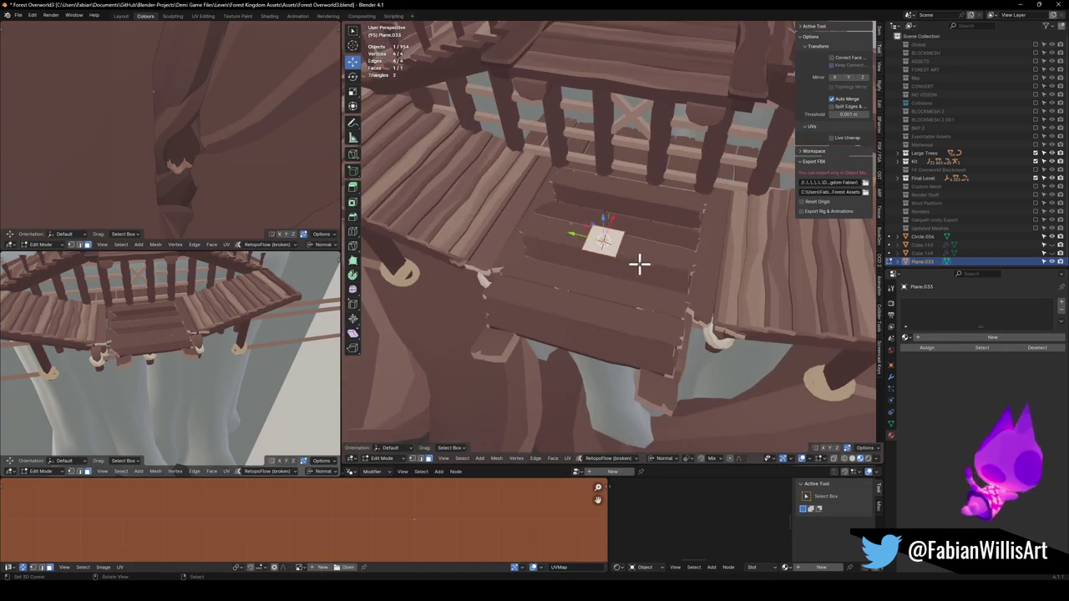
pyautogui.press('s')
pyautogui.click(785, 263)
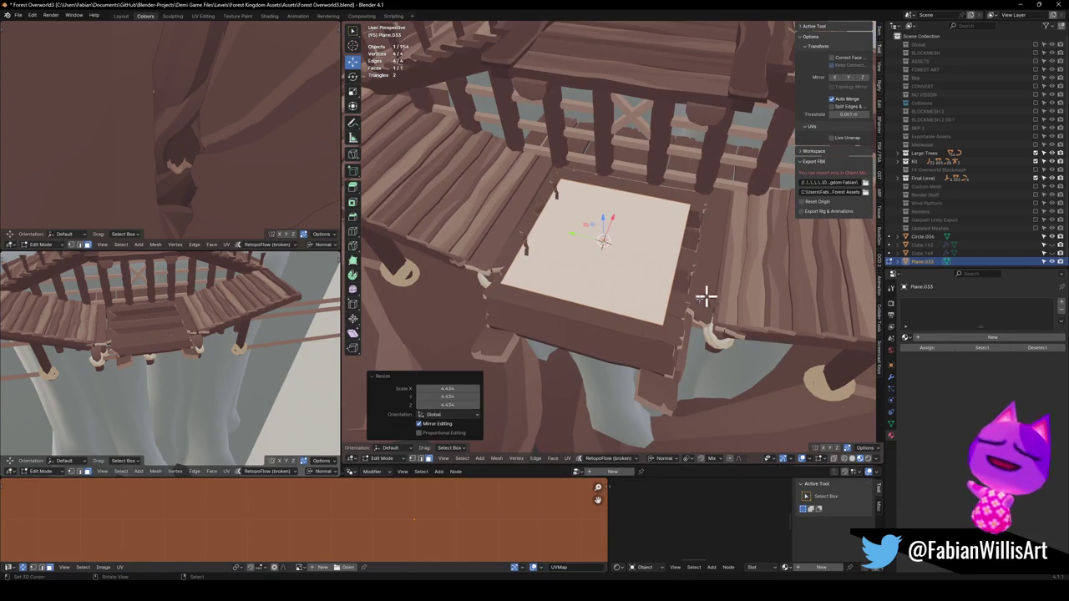
pyautogui.press(',')
pyautogui.click(653, 351)
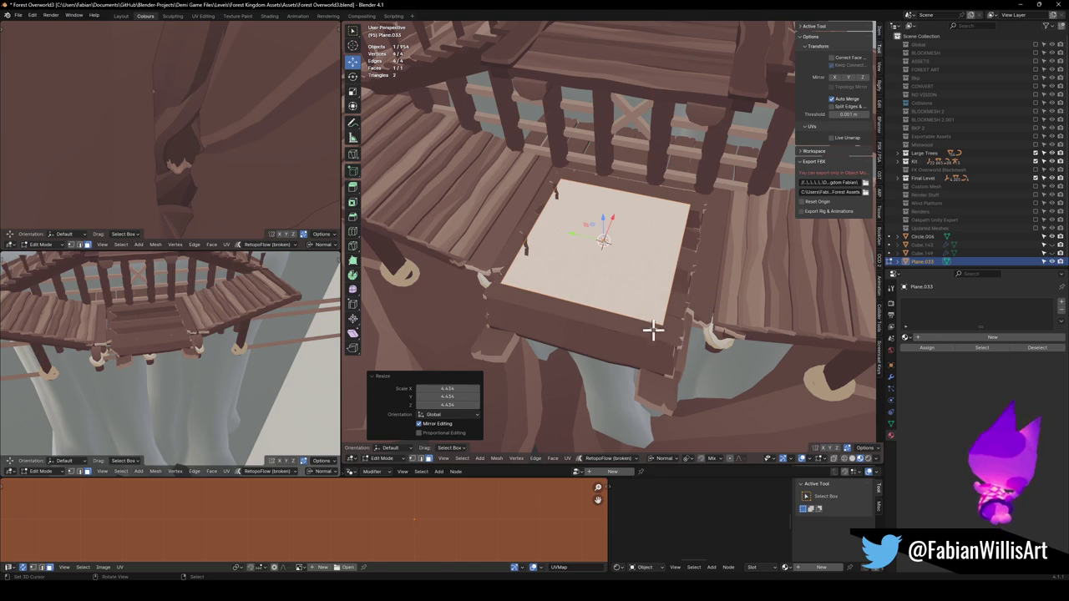
pyautogui.press('s')
pyautogui.press('y')
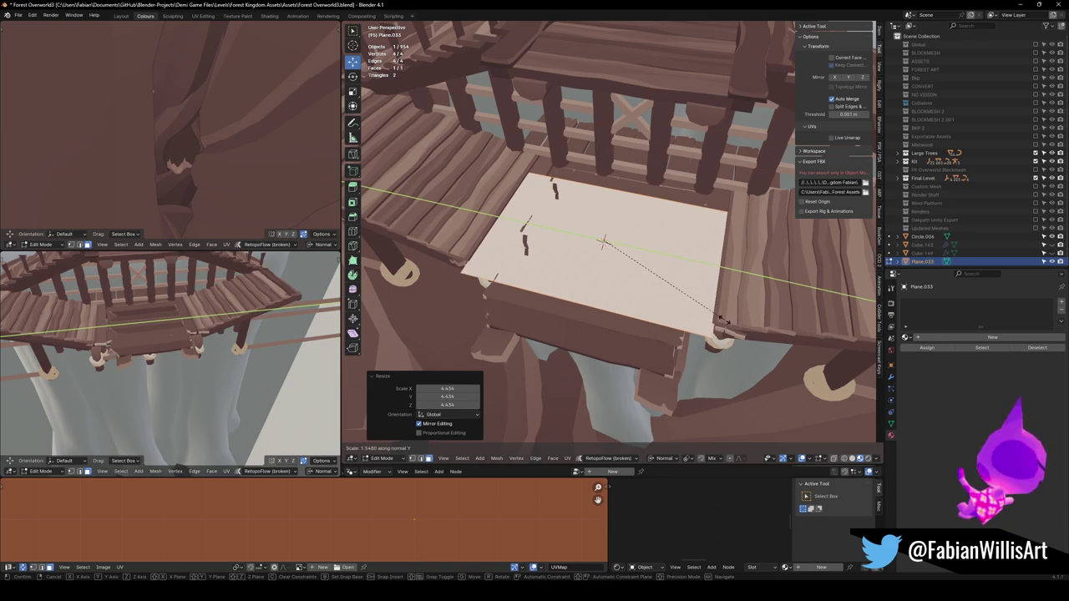
pyautogui.click(720, 319)
pyautogui.press('g')
pyautogui.press('x')
pyautogui.press('x')
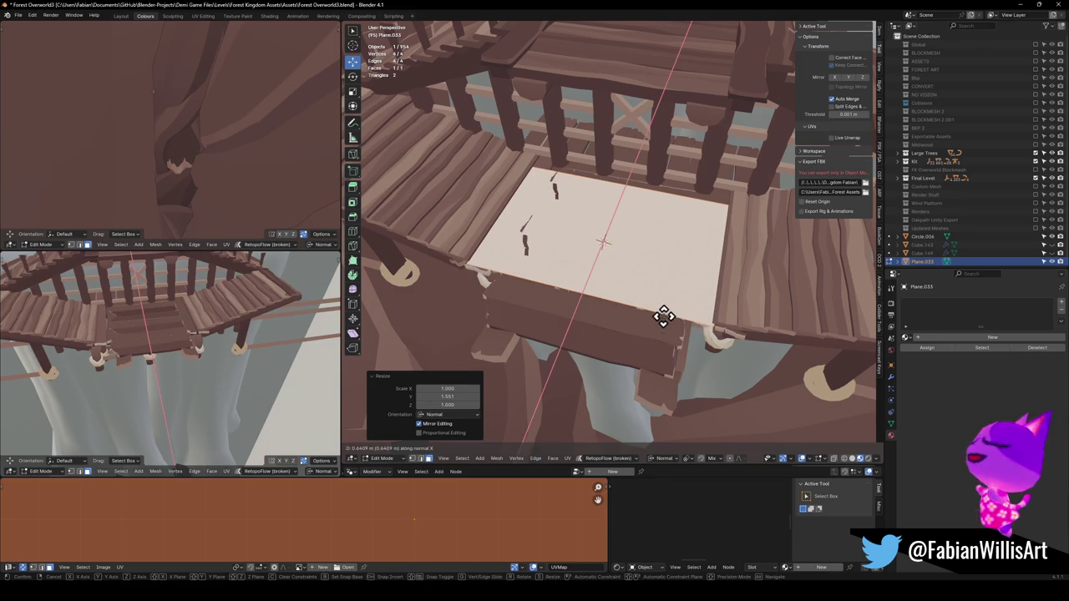
pyautogui.rightClick(651, 320)
pyautogui.click(644, 322)
pyautogui.hotkey('ctrl', 'r')
pyautogui.click(571, 292)
pyautogui.rightClick(571, 293)
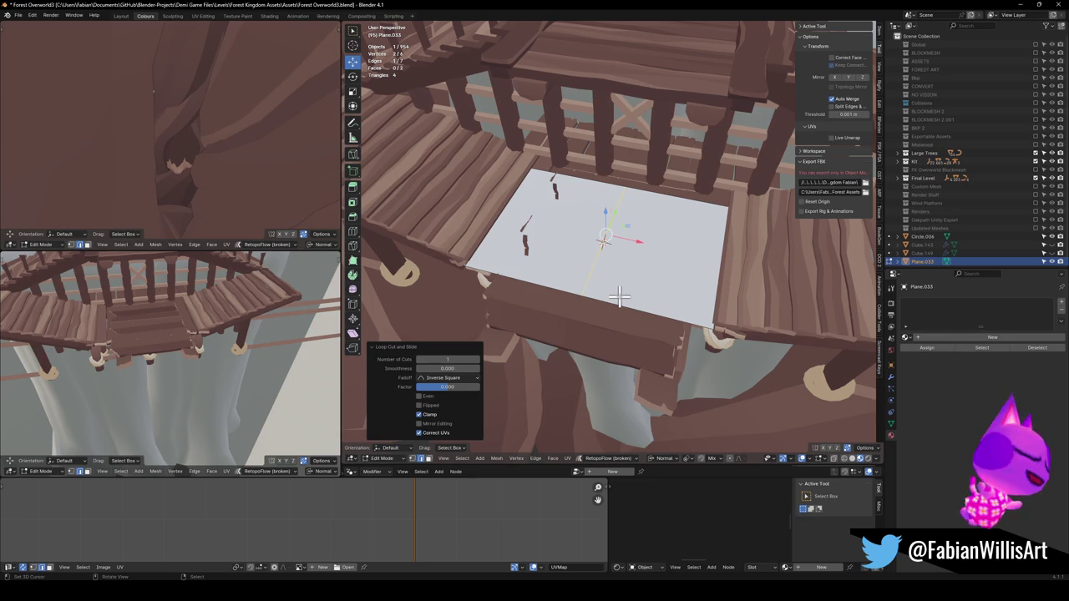
pyautogui.press('g')
pyautogui.press('g')
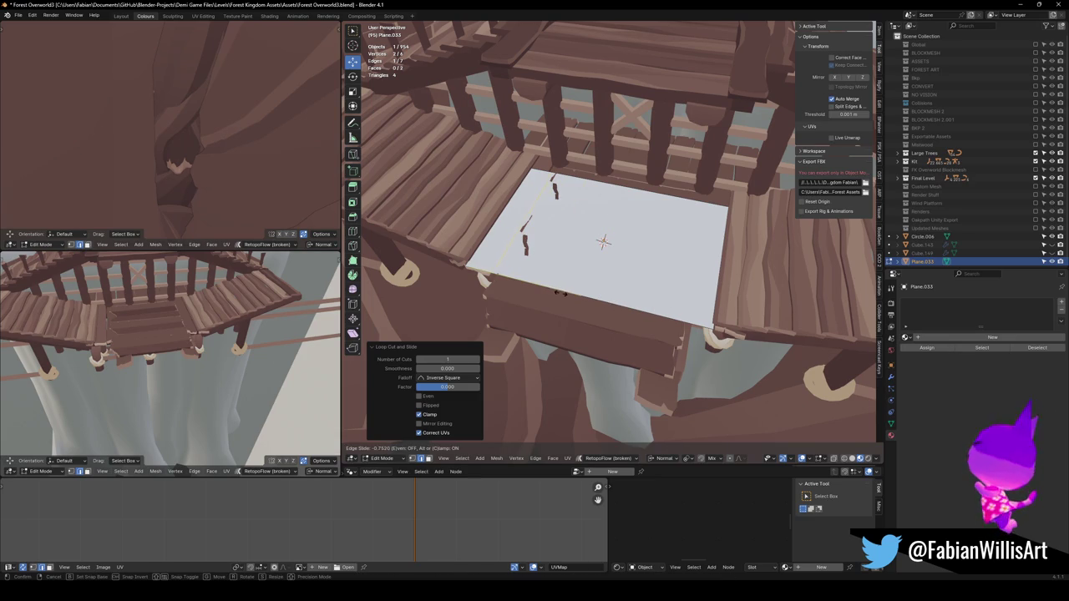
pyautogui.click(603, 242)
pyautogui.moveTo(556, 267)
pyautogui.mouseDown()
pyautogui.moveTo(626, 267)
pyautogui.moveTo(626, 250)
pyautogui.moveTo(651, 236)
pyautogui.moveTo(651, 270)
pyautogui.moveTo(618, 303)
pyautogui.mouseUp()
pyautogui.press('g')
pyautogui.press('g')
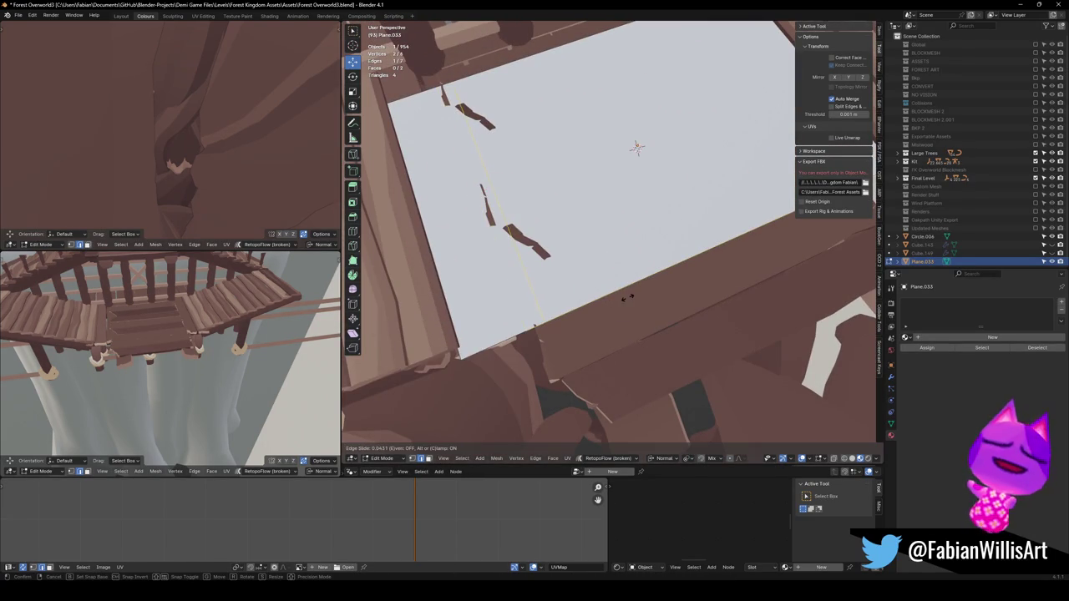
pyautogui.click(620, 298)
pyautogui.press('Tab')
pyautogui.scroll(-4, 617, 276)
pyautogui.press('Delete')
pyautogui.click(626, 270)
pyautogui.scroll(4, 634, 287)
# Select the landing's connected plank strips with Select Linked in edit mode
pyautogui.press('Tab')
pyautogui.hotkey('alt', 'a')
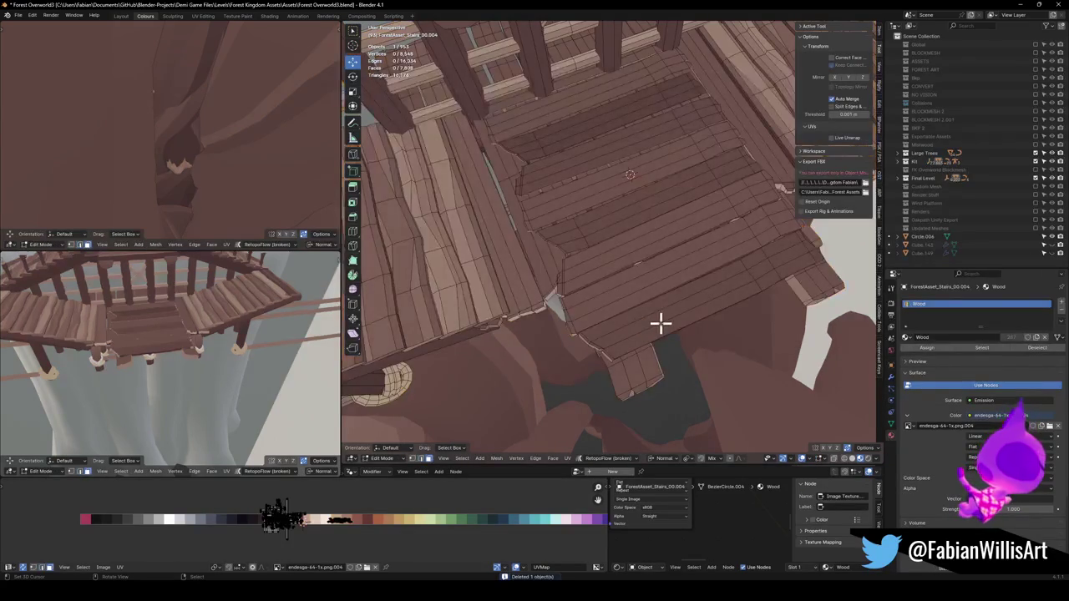
pyautogui.press('l')
pyautogui.press('l')
pyautogui.press('l')
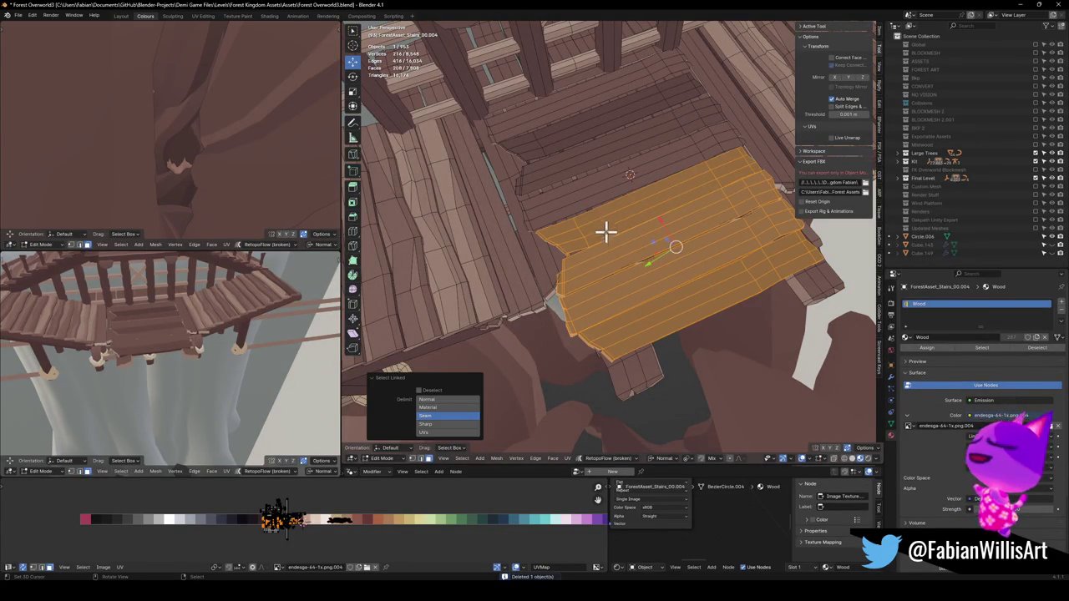
pyautogui.press('l')
pyautogui.press('l')
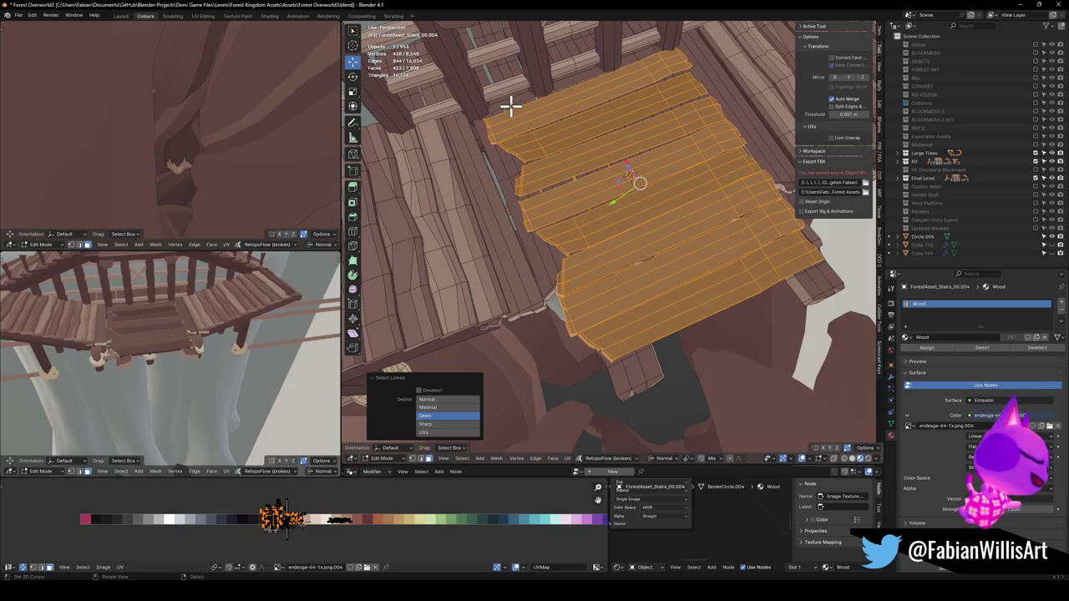
pyautogui.moveTo(589, 195)
pyautogui.mouseDown()
pyautogui.moveTo(579, 210)
pyautogui.moveTo(594, 179)
pyautogui.mouseUp()
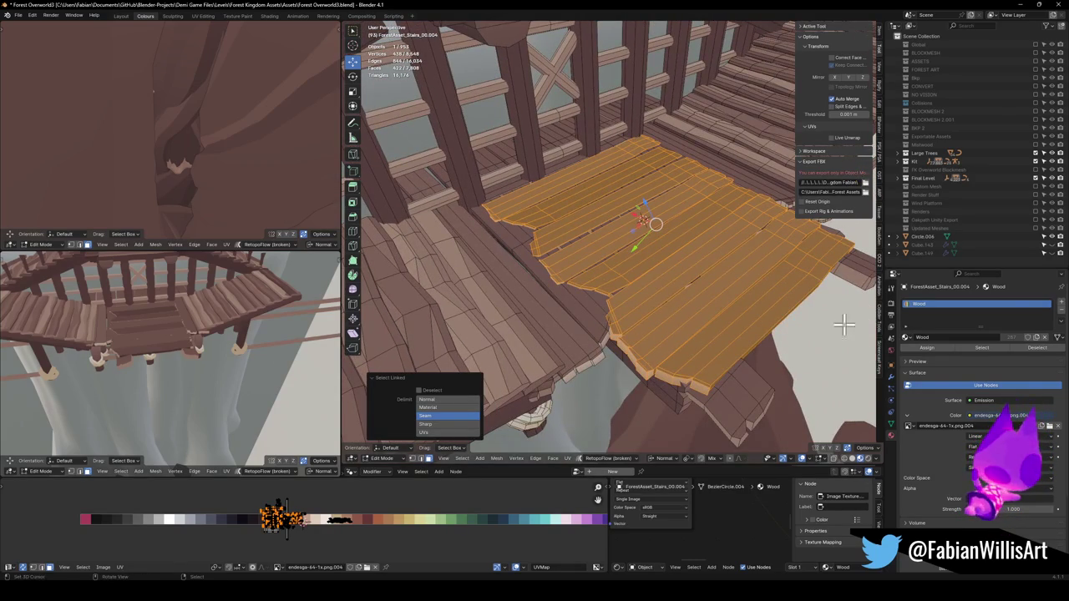
# Browse the sidebar add-on panels to reach the Collider Tools panel
pyautogui.click(879, 295)
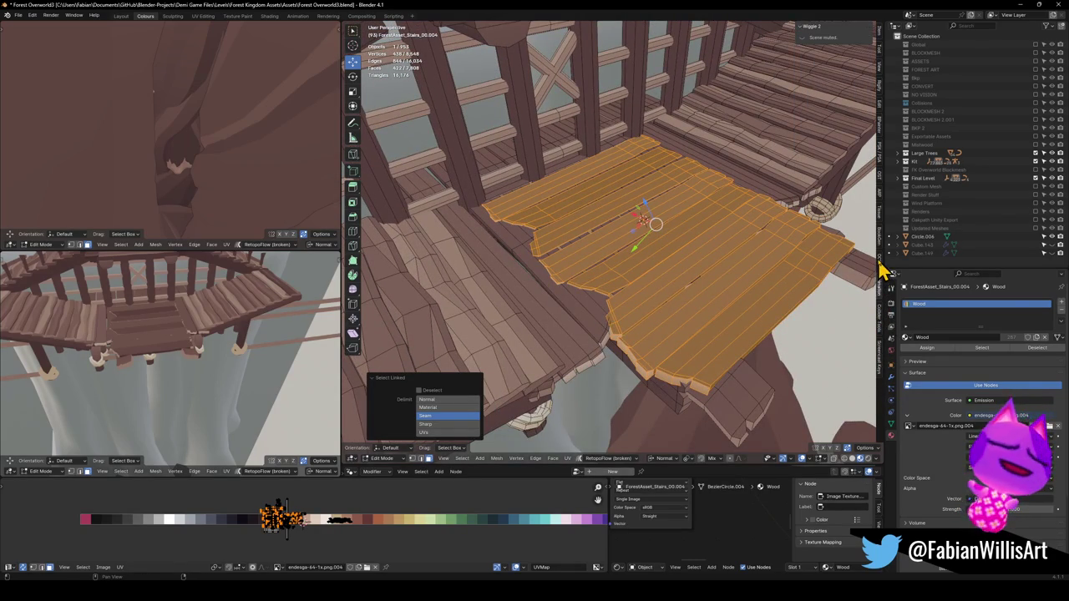
pyautogui.click(879, 265)
pyautogui.click(881, 243)
pyautogui.click(883, 222)
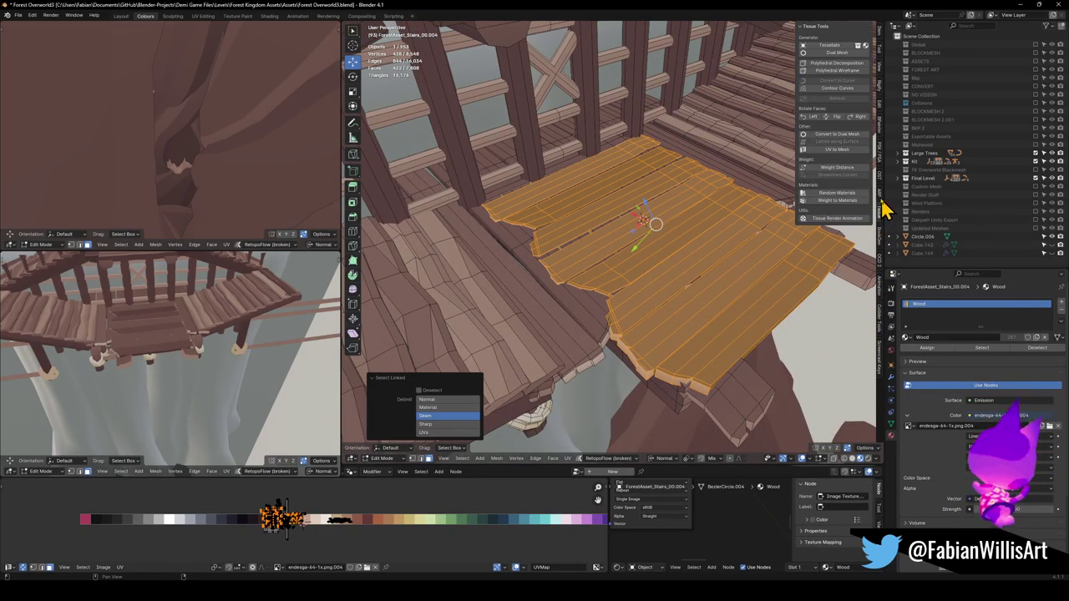
pyautogui.click(881, 199)
pyautogui.click(880, 180)
pyautogui.click(879, 156)
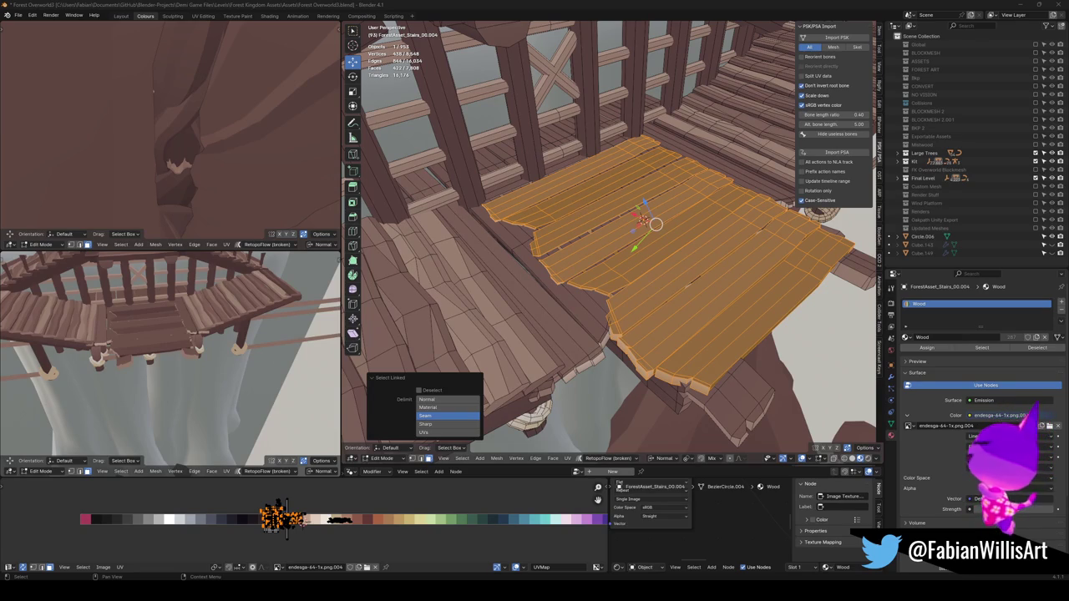
pyautogui.click(880, 326)
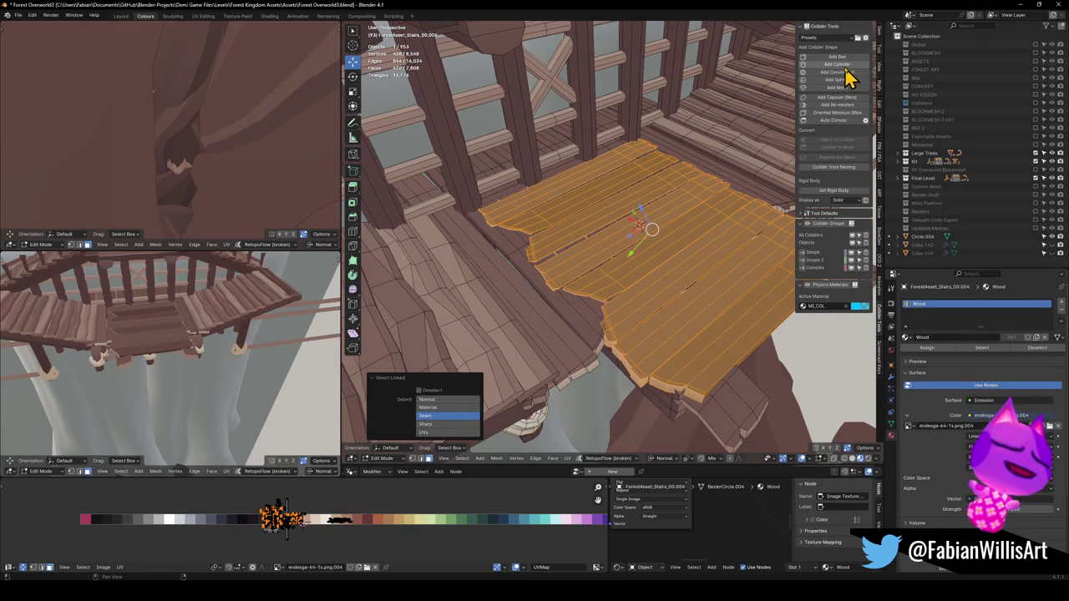
# Add a convex-hull collider for the selected landing planks
pyautogui.click(854, 73)
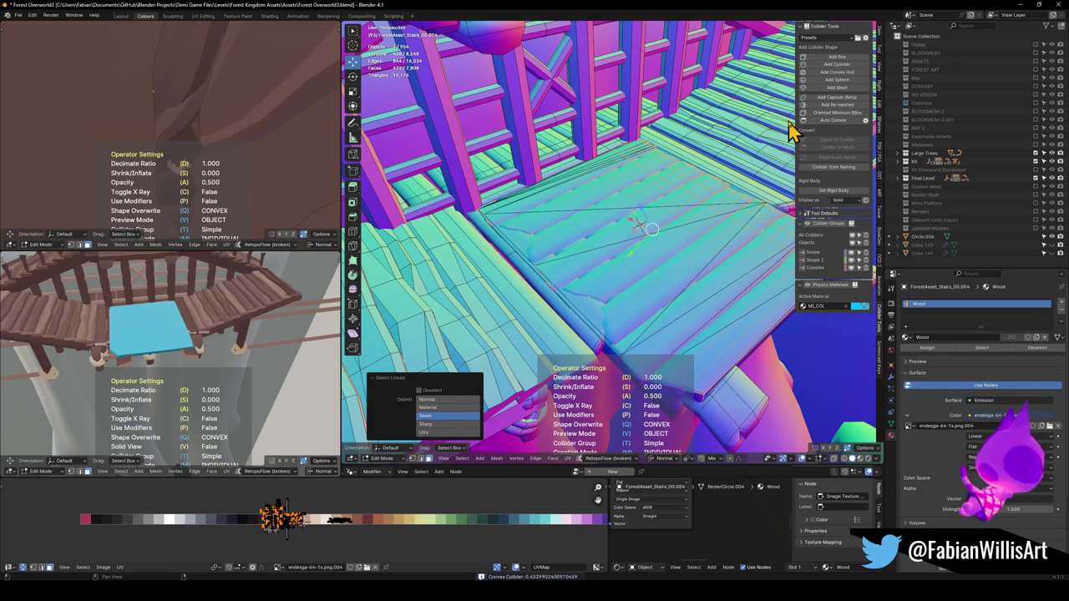
pyautogui.press('Tab')
pyautogui.scroll(-3, 508, 293)
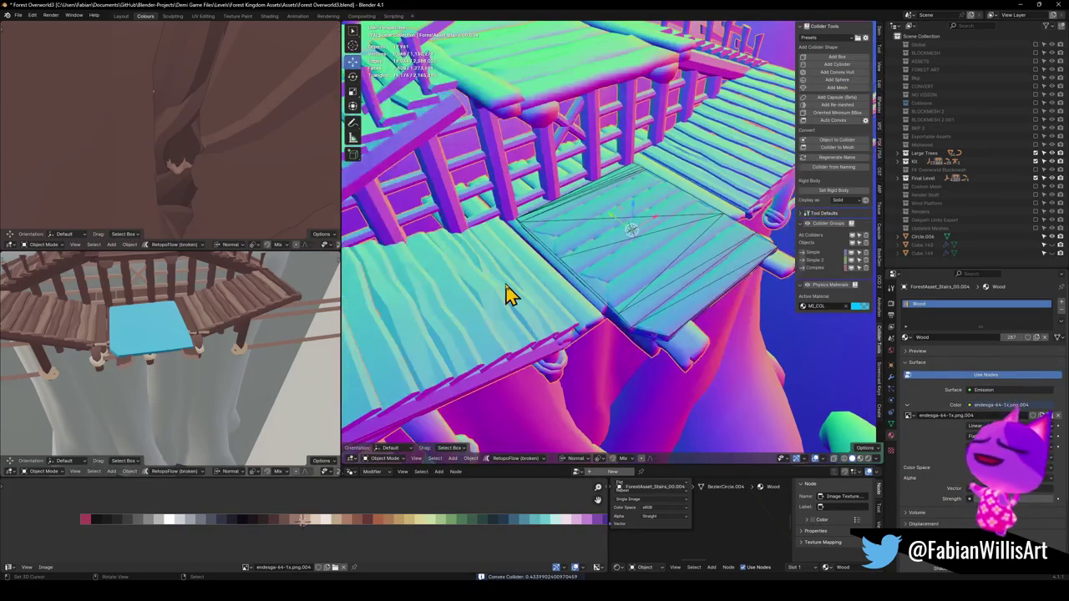
pyautogui.click(512, 289)
# Select the sloped stair boards and add a second convex-hull collider
pyautogui.click(592, 272)
pyautogui.press('Tab')
pyautogui.press('l')
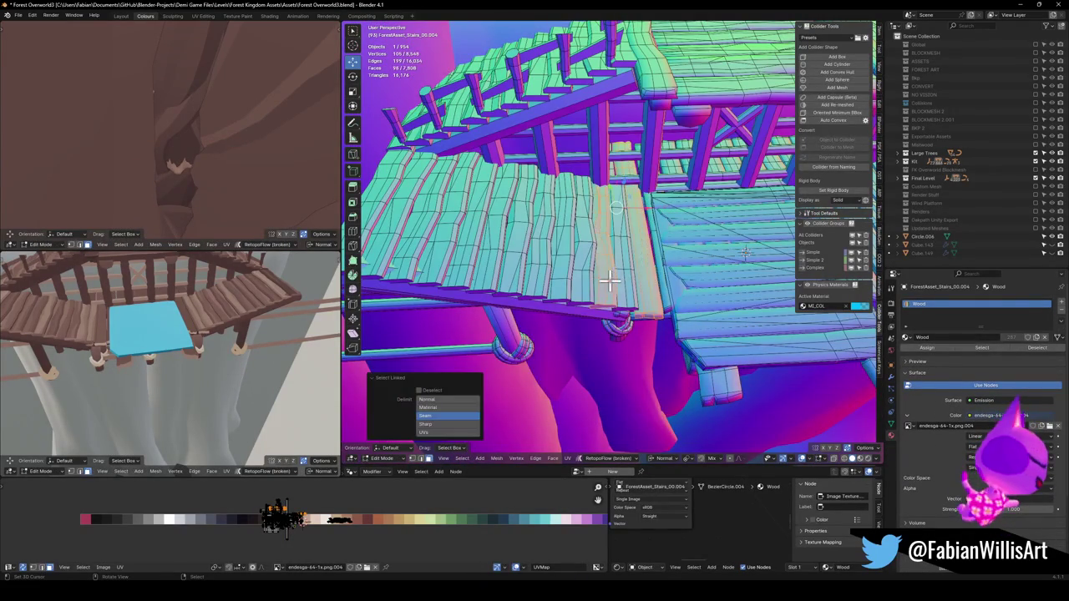
pyautogui.press('l')
pyautogui.press('l')
pyautogui.press('l')
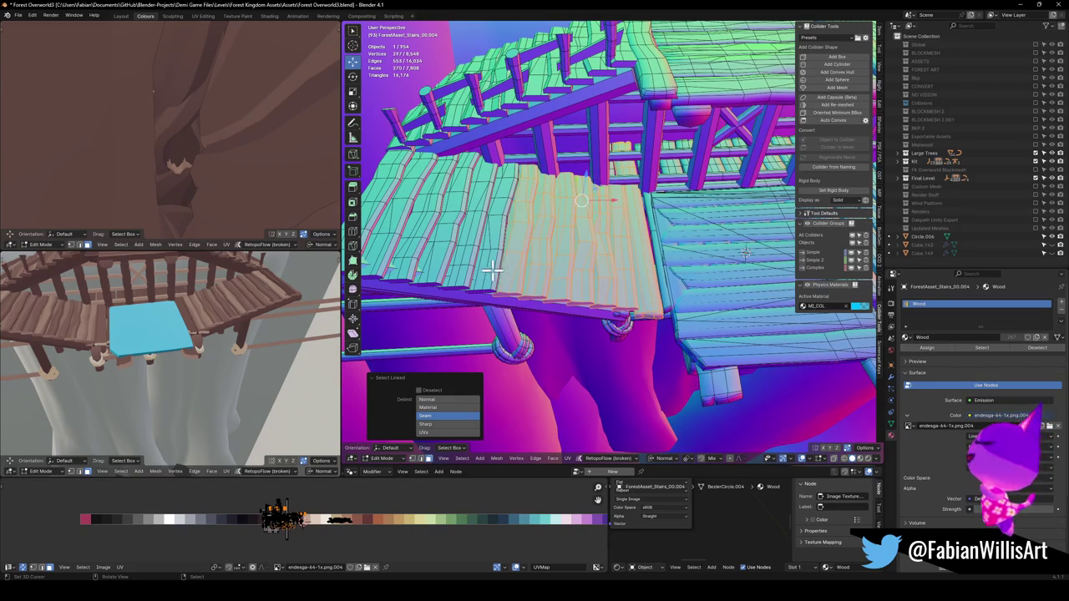
pyautogui.press('l')
pyautogui.press('l')
pyautogui.press('l')
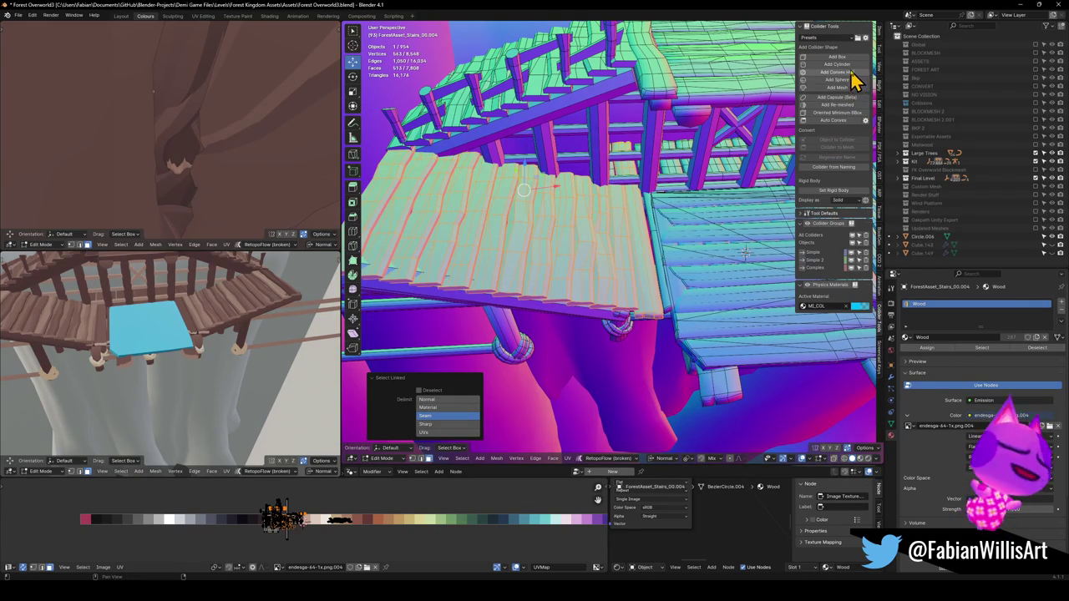
pyautogui.click(851, 73)
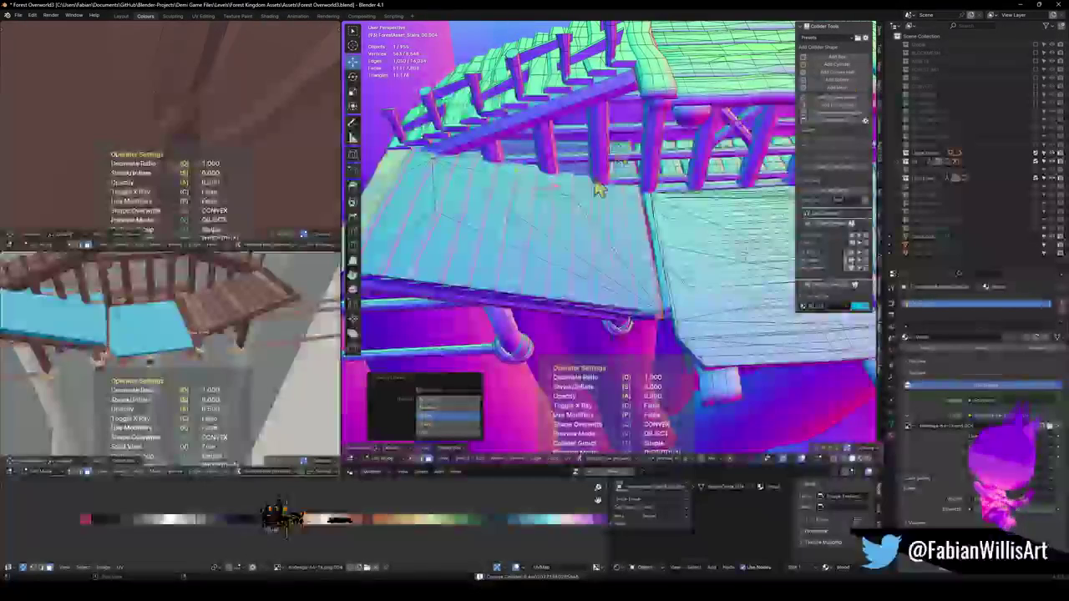
pyautogui.press('Tab')
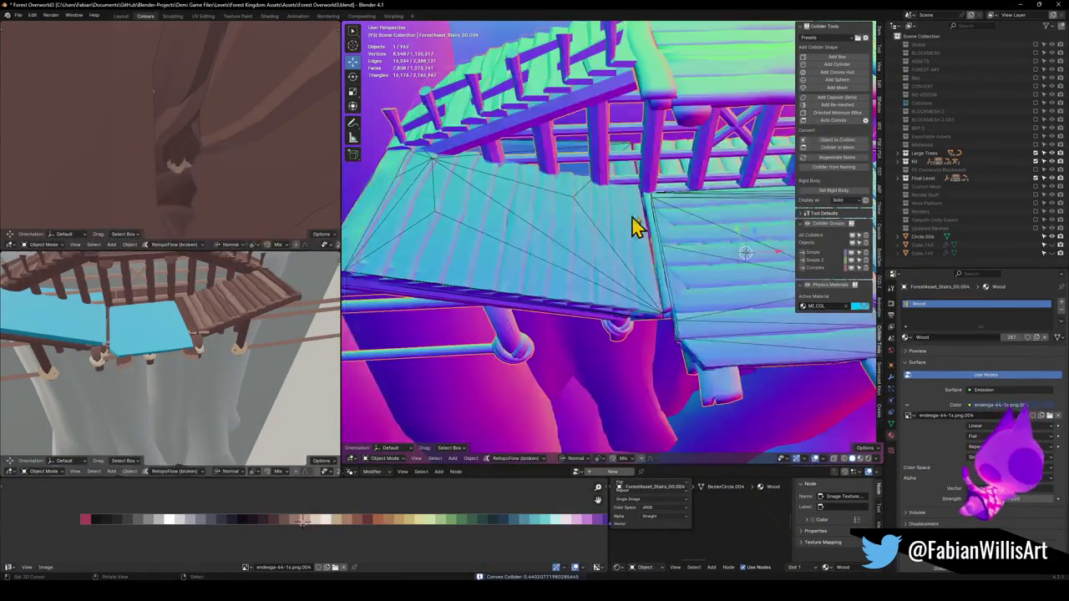
pyautogui.scroll(8, 668, 209)
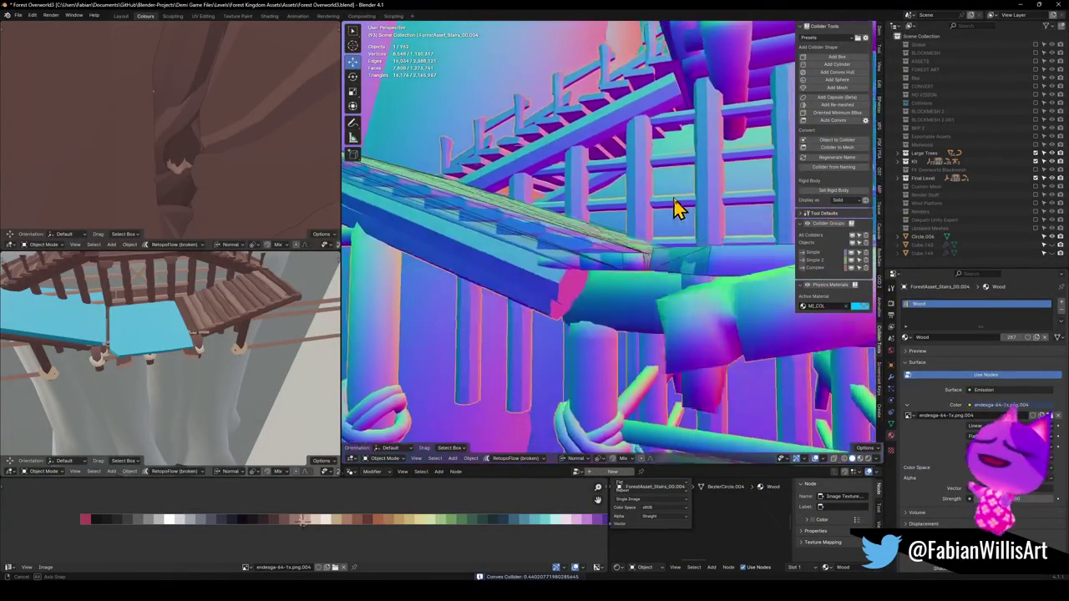
# Extrude the UCX stair collider's edge 0.65773 m outward along its normal
pyautogui.moveTo(628, 239)
pyautogui.mouseDown()
pyautogui.moveTo(680, 215)
pyautogui.moveTo(585, 239)
pyautogui.moveTo(644, 279)
pyautogui.moveTo(529, 279)
pyautogui.moveTo(632, 275)
pyautogui.moveTo(640, 294)
pyautogui.moveTo(678, 268)
pyautogui.moveTo(711, 282)
pyautogui.moveTo(676, 276)
pyautogui.moveTo(656, 316)
pyautogui.mouseUp()
pyautogui.moveTo(628, 362)
pyautogui.mouseDown()
pyautogui.moveTo(627, 374)
pyautogui.moveTo(668, 334)
pyautogui.moveTo(713, 312)
pyautogui.moveTo(673, 308)
pyautogui.mouseUp()
pyautogui.click(596, 375)
pyautogui.press('Tab')
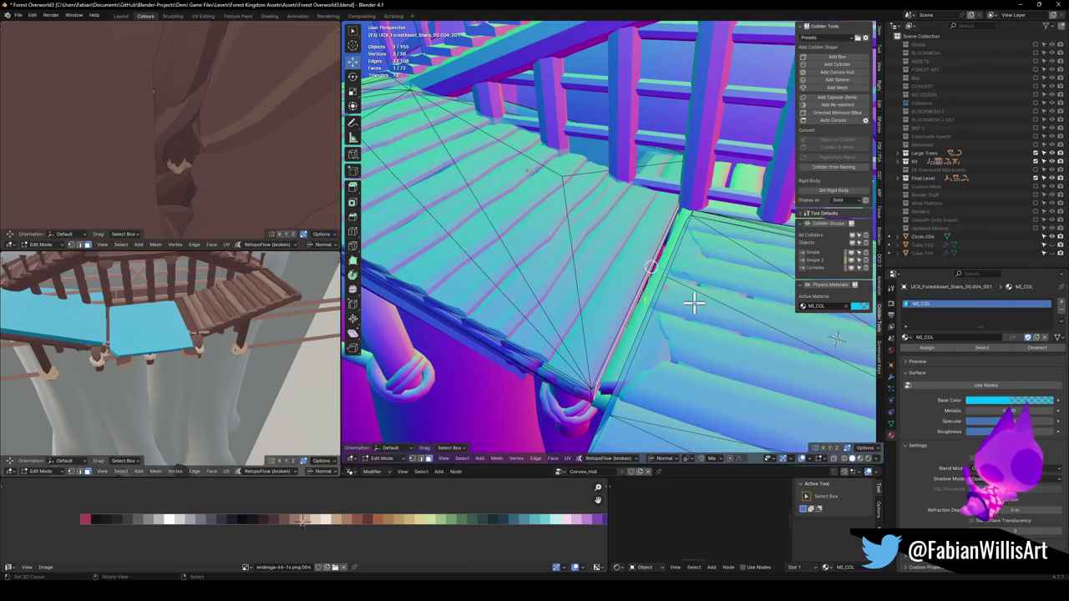
pyautogui.press('g')
pyautogui.press('z')
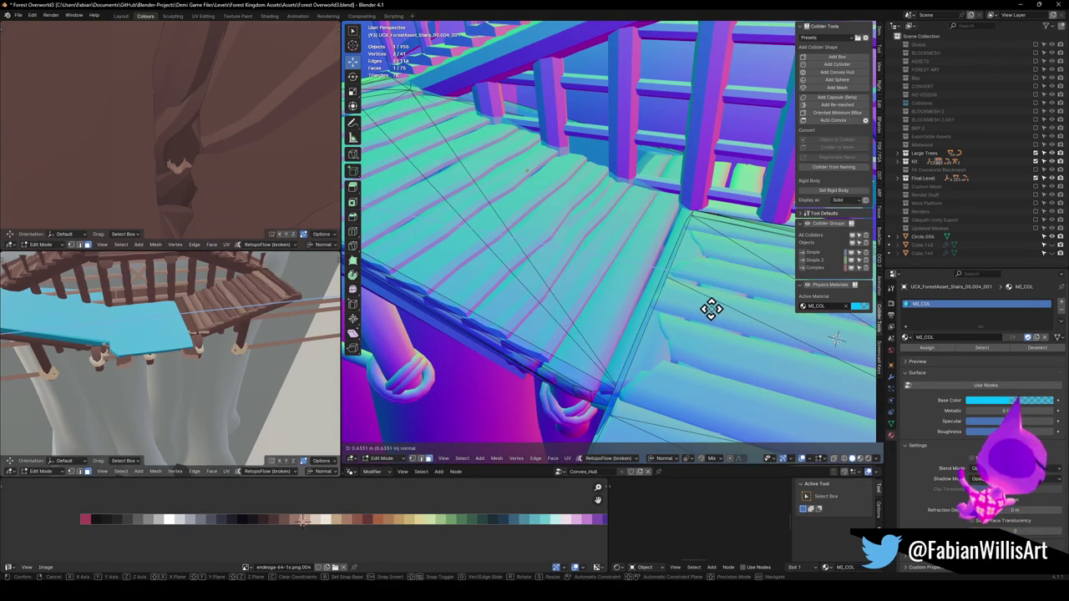
pyautogui.click(710, 308)
pyautogui.moveTo(711, 310)
pyautogui.mouseDown()
pyautogui.moveTo(716, 278)
pyautogui.moveTo(712, 289)
pyautogui.moveTo(665, 280)
pyautogui.mouseUp()
pyautogui.scroll(6, 668, 281)
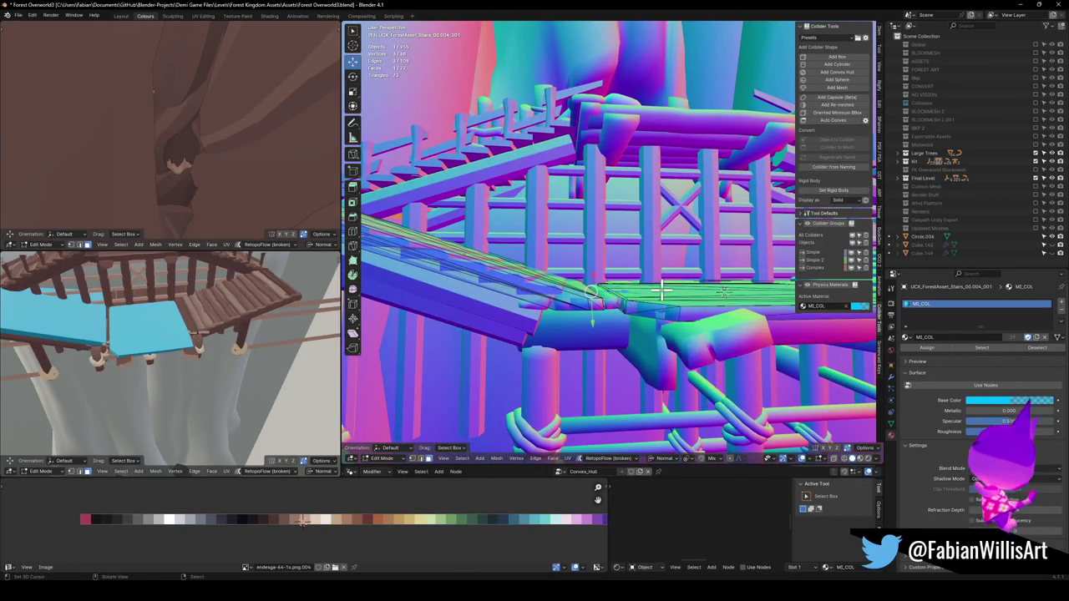
pyautogui.scroll(4, 664, 290)
pyautogui.press('Tab')
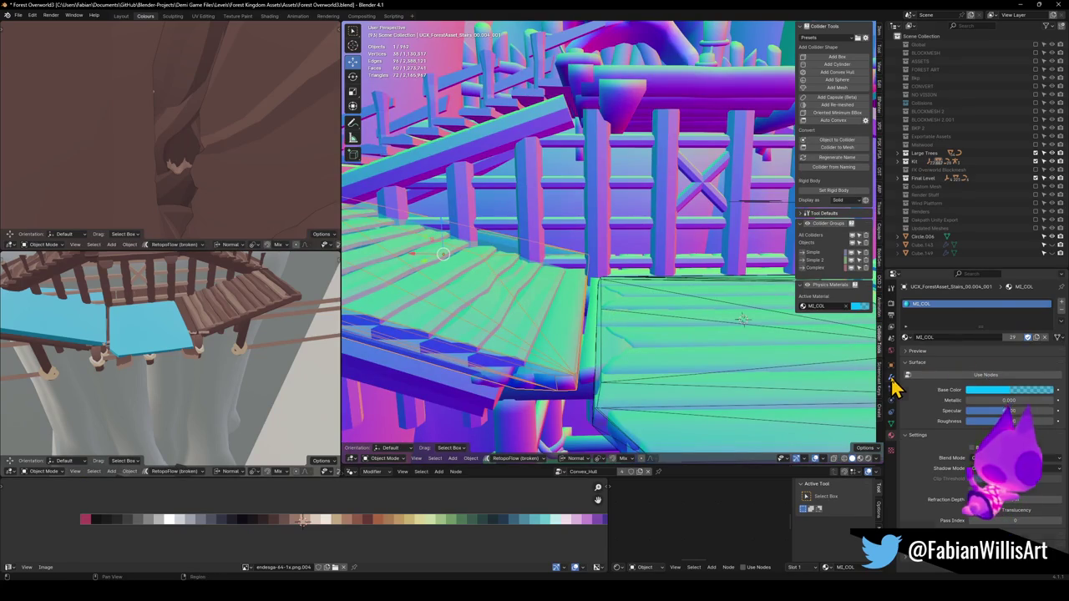
# Apply the collider's Convex_Hull modifier and extrude one of its faces outward
pyautogui.click(891, 379)
pyautogui.hotkey('ctrl', 'a')
pyautogui.press('Tab')
pyautogui.moveTo(673, 310)
pyautogui.mouseDown()
pyautogui.moveTo(570, 324)
pyautogui.moveTo(618, 332)
pyautogui.moveTo(649, 353)
pyautogui.moveTo(625, 370)
pyautogui.moveTo(637, 303)
pyautogui.moveTo(632, 337)
pyautogui.moveTo(646, 369)
pyautogui.moveTo(625, 342)
pyautogui.moveTo(637, 296)
pyautogui.moveTo(577, 321)
pyautogui.mouseUp()
pyautogui.press('e')
pyautogui.click(634, 333)
# Select the next flight's plank strips in the stairs mesh with linked selection
pyautogui.click(693, 300)
pyautogui.press('Tab')
pyautogui.moveTo(635, 297)
pyautogui.mouseDown()
pyautogui.moveTo(675, 305)
pyautogui.moveTo(706, 267)
pyautogui.moveTo(643, 257)
pyautogui.moveTo(613, 315)
pyautogui.moveTo(603, 299)
pyautogui.mouseUp()
pyautogui.press('l')
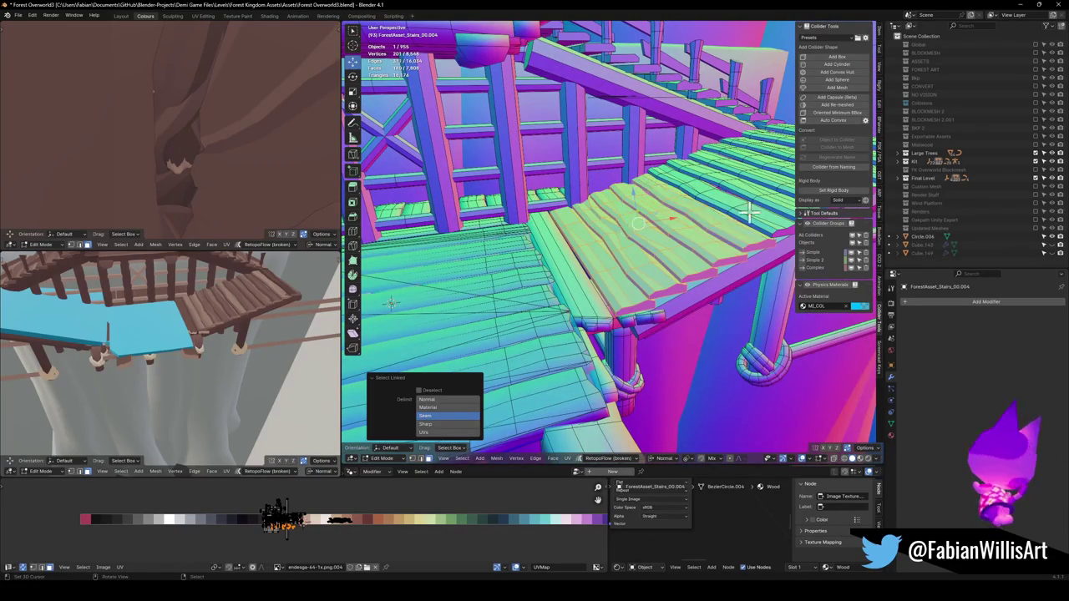
pyautogui.moveTo(784, 127); pyautogui.dragTo(653, 277)
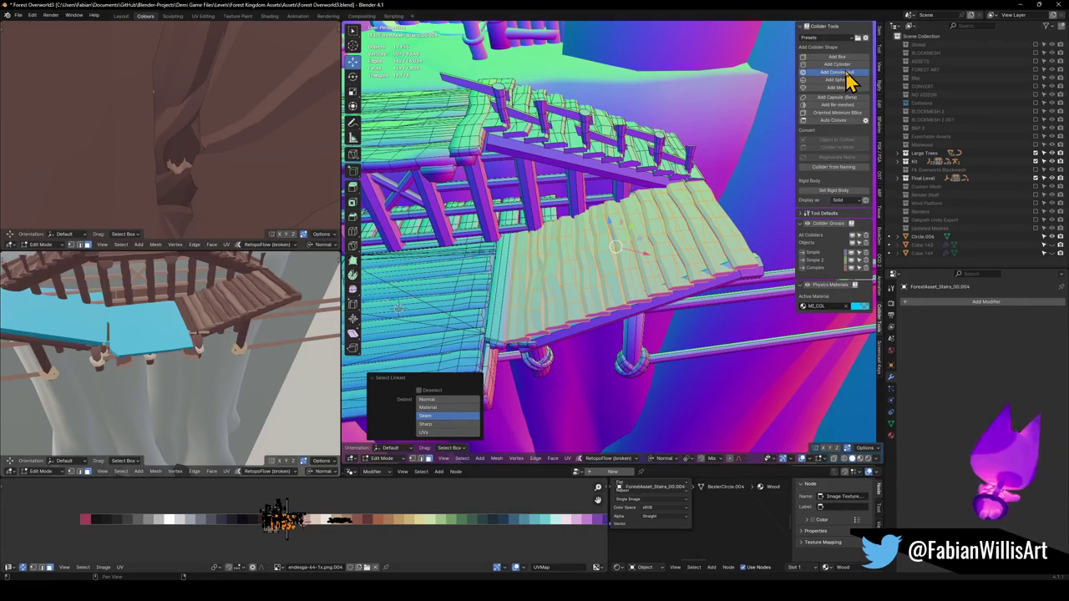
pyautogui.press('Tab')
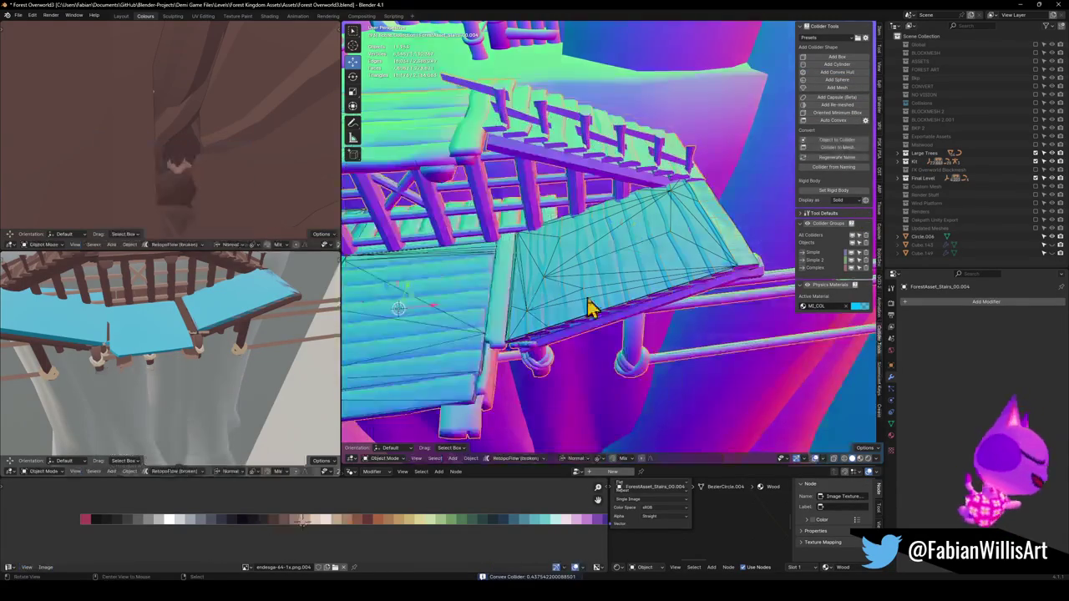
# Apply the Convex_Hull modifier on the new convex-hull stair collider
pyautogui.moveTo(505, 314)
pyautogui.mouseDown()
pyautogui.moveTo(591, 299)
pyautogui.moveTo(615, 276)
pyautogui.moveTo(699, 248)
pyautogui.mouseUp()
pyautogui.click(699, 248)
pyautogui.press('Tab')
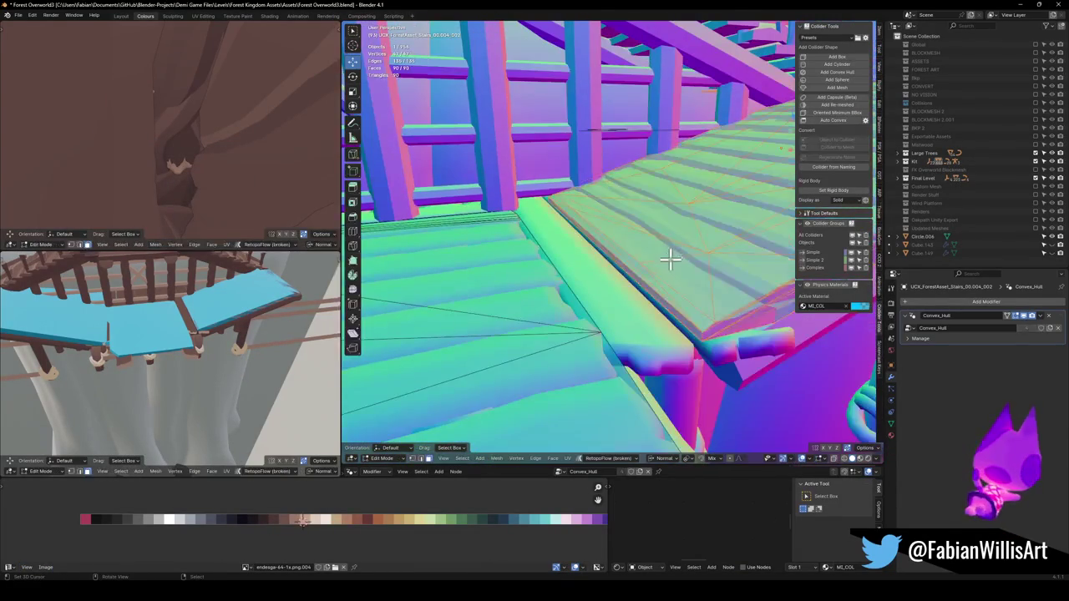
pyautogui.press('Tab')
pyautogui.hotkey('ctrl', 'a')
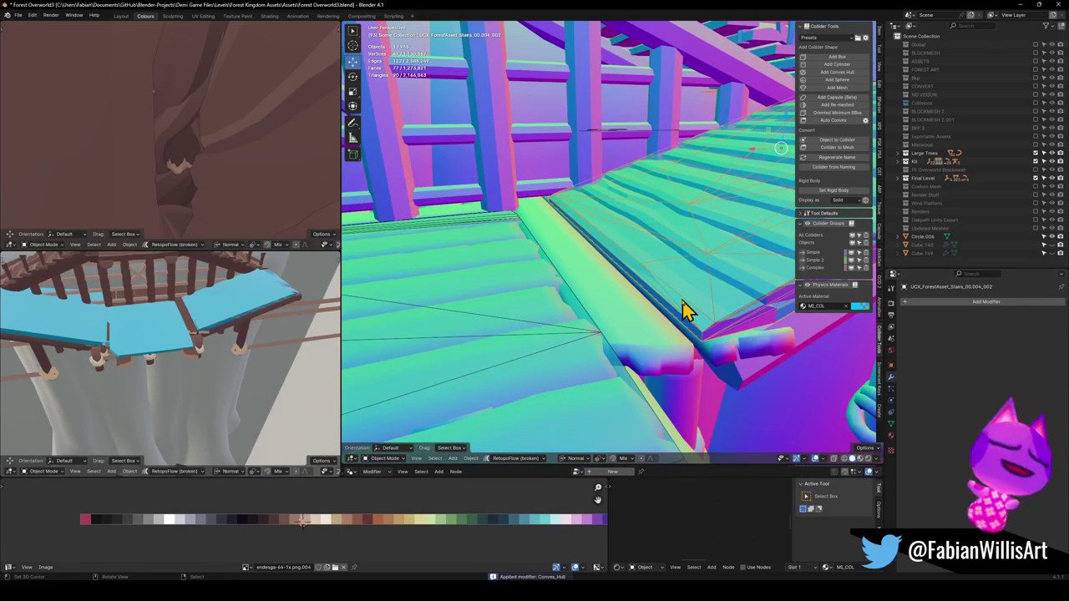
pyautogui.press('Tab')
pyautogui.scroll(3, 663, 296)
pyautogui.moveTo(643, 269)
pyautogui.mouseDown()
pyautogui.moveTo(623, 286)
pyautogui.moveTo(624, 264)
pyautogui.moveTo(710, 282)
pyautogui.moveTo(637, 275)
pyautogui.moveTo(704, 286)
pyautogui.moveTo(652, 298)
pyautogui.moveTo(652, 251)
pyautogui.moveTo(674, 300)
pyautogui.moveTo(668, 284)
pyautogui.mouseUp()
# Try extruding a collider edge along its normal, then undo it
pyautogui.press('g')
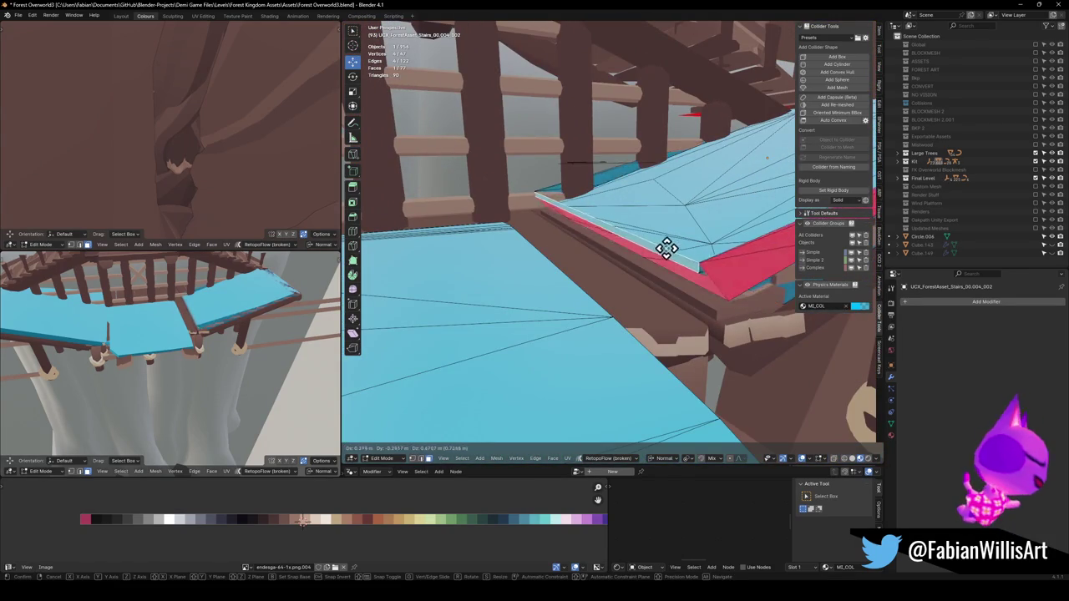
pyautogui.press('e')
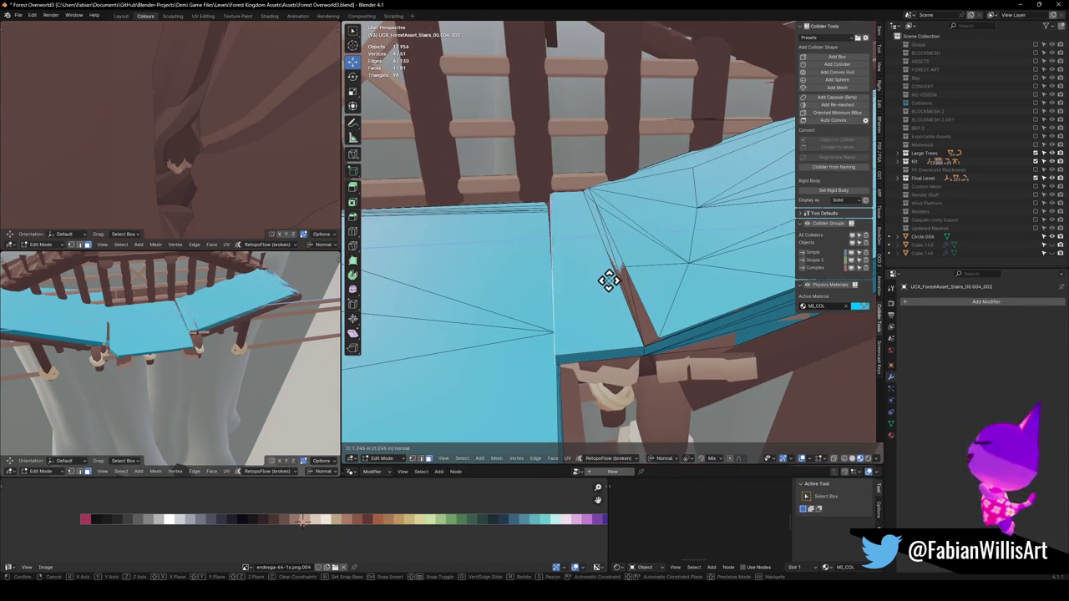
pyautogui.click(608, 281)
pyautogui.moveTo(609, 282); pyautogui.dragTo(636, 262)
pyautogui.hotkey('ctrl', 'z')
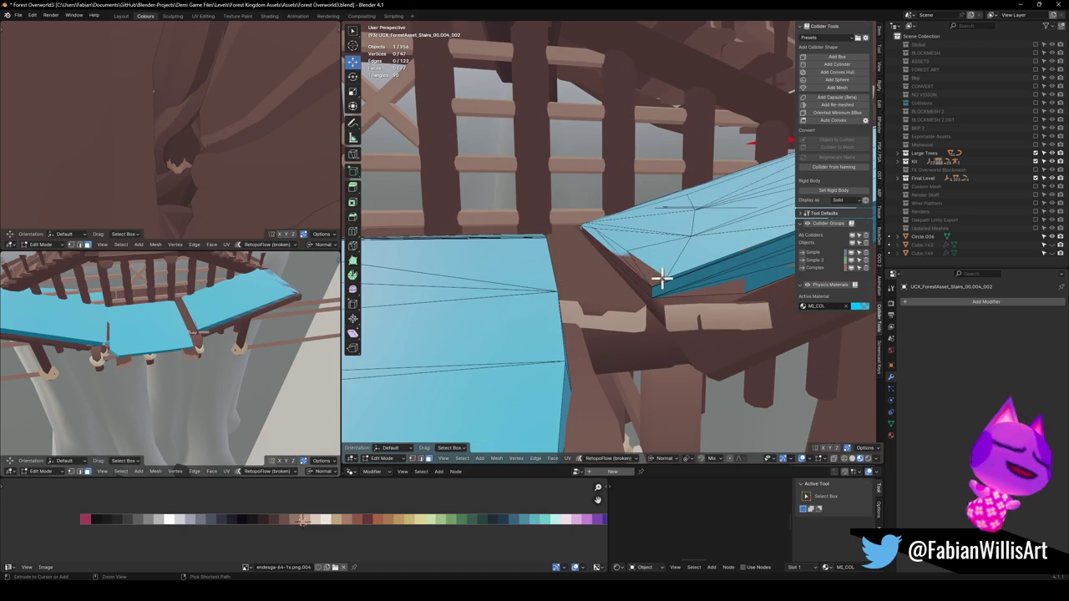
pyautogui.press('Tab')
# Open UCX_ForestAsset_Stairs_00.004_002 for mesh editing and select its front edge
pyautogui.moveTo(654, 314)
pyautogui.mouseDown()
pyautogui.moveTo(510, 301)
pyautogui.moveTo(537, 286)
pyautogui.moveTo(639, 289)
pyautogui.moveTo(601, 296)
pyautogui.moveTo(579, 267)
pyautogui.moveTo(573, 284)
pyautogui.moveTo(672, 279)
pyautogui.moveTo(707, 265)
pyautogui.moveTo(742, 273)
pyautogui.moveTo(673, 325)
pyautogui.moveTo(668, 298)
pyautogui.moveTo(671, 309)
pyautogui.moveTo(713, 295)
pyautogui.moveTo(626, 287)
pyautogui.moveTo(623, 274)
pyautogui.moveTo(627, 310)
pyautogui.moveTo(446, 298)
pyautogui.moveTo(489, 315)
pyautogui.mouseUp()
pyautogui.moveTo(612, 269)
pyautogui.mouseDown()
pyautogui.moveTo(644, 304)
pyautogui.moveTo(634, 279)
pyautogui.moveTo(640, 327)
pyautogui.moveTo(548, 296)
pyautogui.moveTo(537, 304)
pyautogui.moveTo(577, 306)
pyautogui.moveTo(596, 287)
pyautogui.moveTo(634, 324)
pyautogui.moveTo(661, 310)
pyautogui.moveTo(707, 326)
pyautogui.moveTo(618, 311)
pyautogui.moveTo(559, 273)
pyautogui.moveTo(568, 289)
pyautogui.moveTo(543, 287)
pyautogui.moveTo(540, 279)
pyautogui.moveTo(588, 267)
pyautogui.moveTo(556, 228)
pyautogui.moveTo(561, 303)
pyautogui.moveTo(598, 289)
pyautogui.mouseUp()
pyautogui.click(575, 303)
pyautogui.click(635, 324)
pyautogui.press('Tab')
pyautogui.click(579, 289)
pyautogui.click(537, 280)
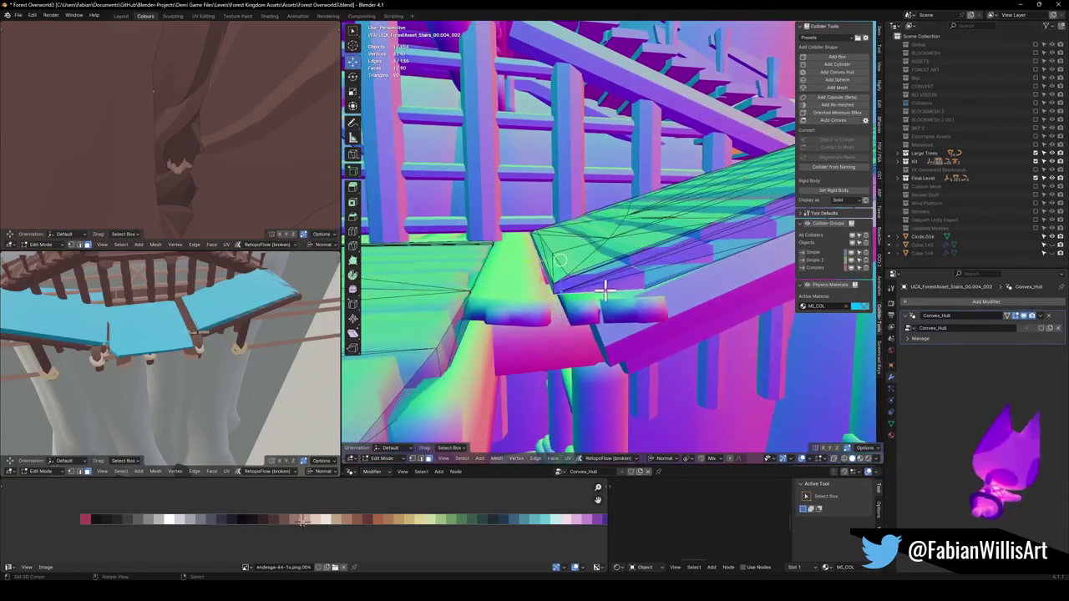
# Discard a trial extrusion and apply the collider's Convex_Hull modifier
pyautogui.press('g')
pyautogui.press('z')
pyautogui.press('z')
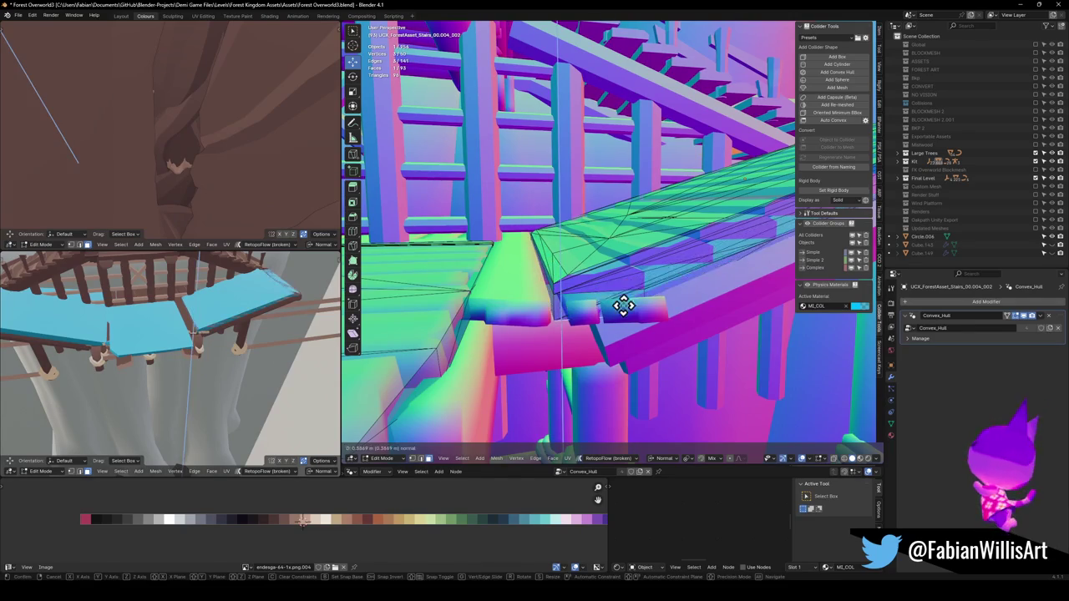
pyautogui.moveTo(622, 303)
pyautogui.mouseDown()
pyautogui.moveTo(553, 303)
pyautogui.moveTo(527, 317)
pyautogui.moveTo(529, 298)
pyautogui.mouseUp()
pyautogui.rightClick(511, 303)
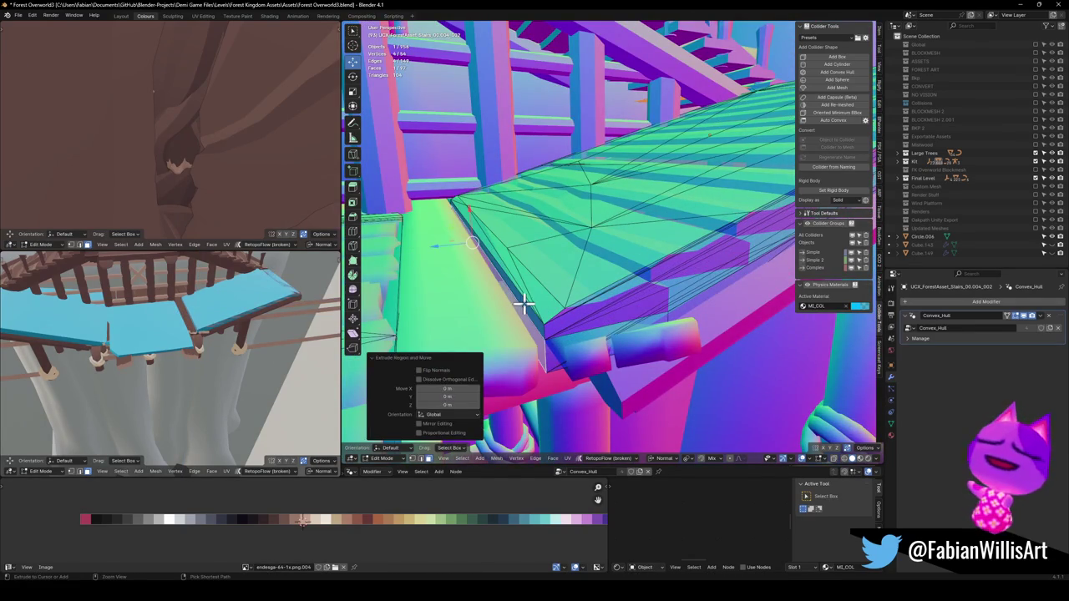
pyautogui.hotkey('ctrl', 'z')
pyautogui.hotkey('ctrl', 'z')
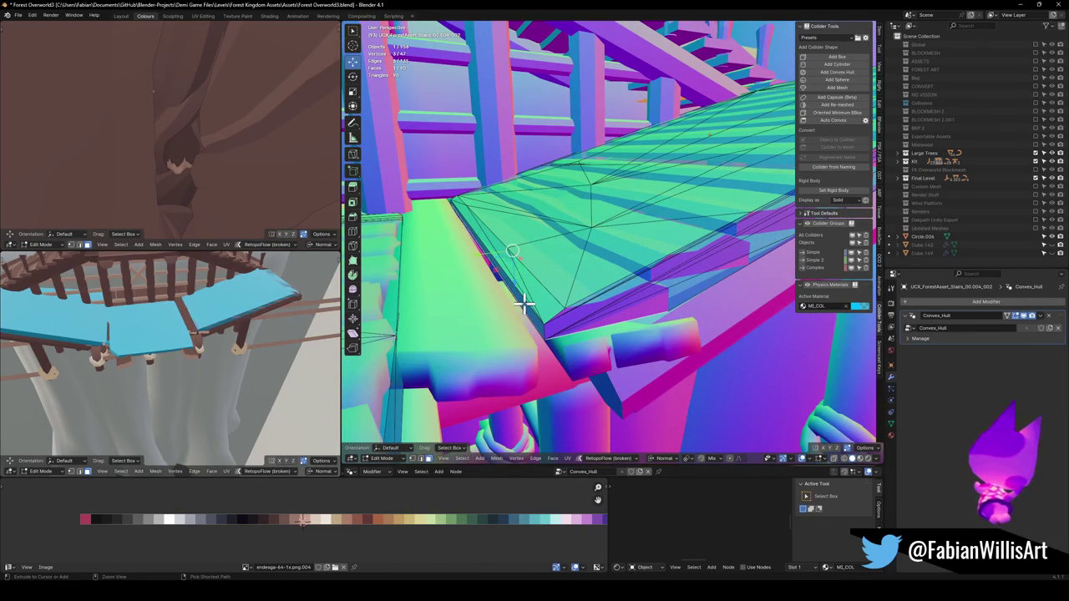
pyautogui.press('Tab')
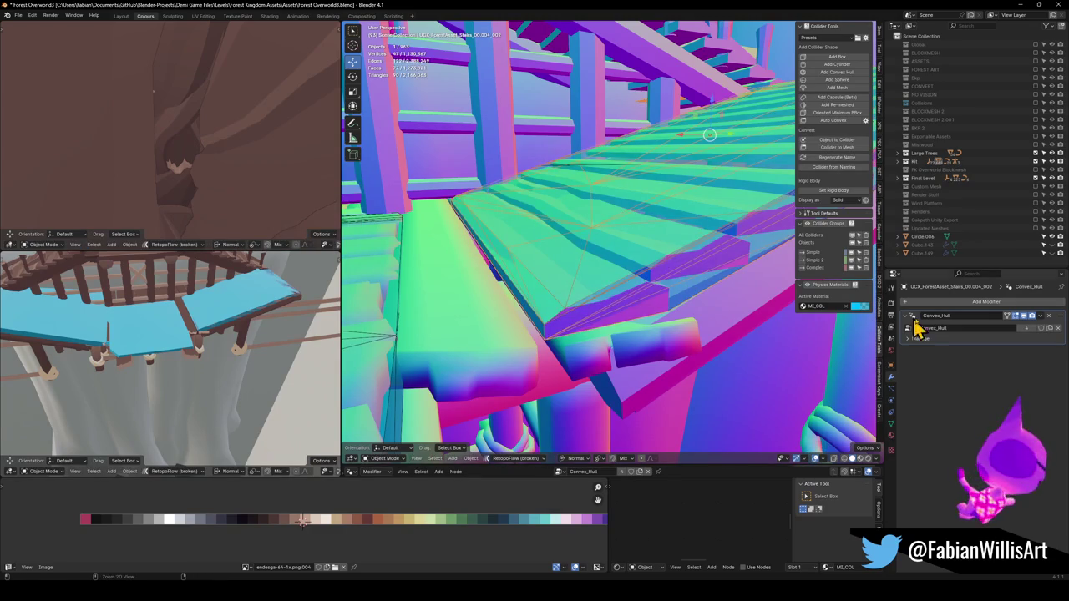
pyautogui.hotkey('ctrl', 'a')
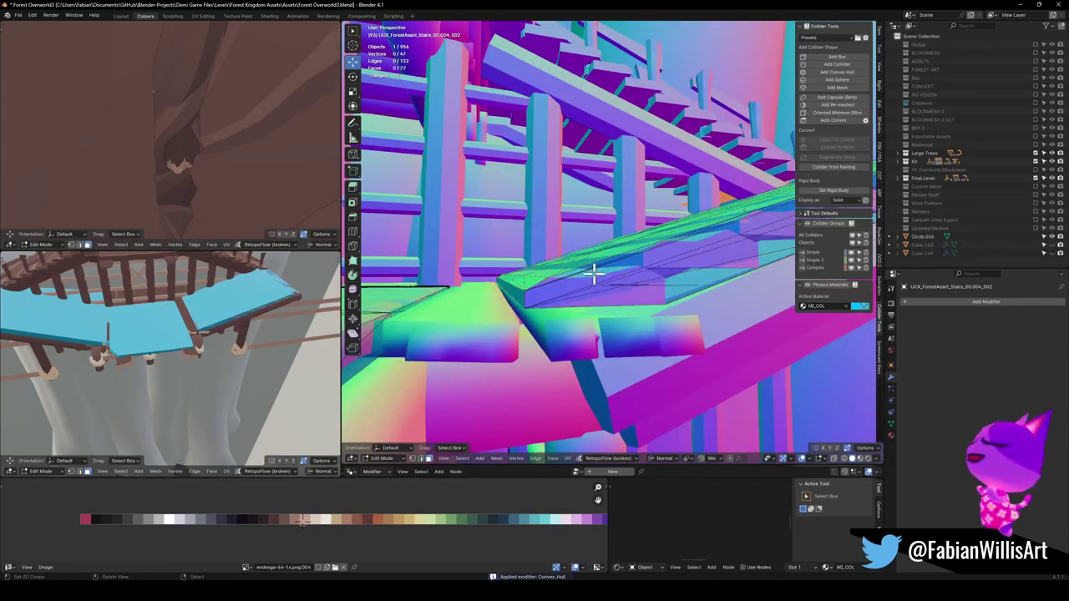
pyautogui.press('Tab')
# Extrude the collider's front edge 0.4587 m into a slab and edge-slide one edge back
pyautogui.click(578, 284)
pyautogui.press('e')
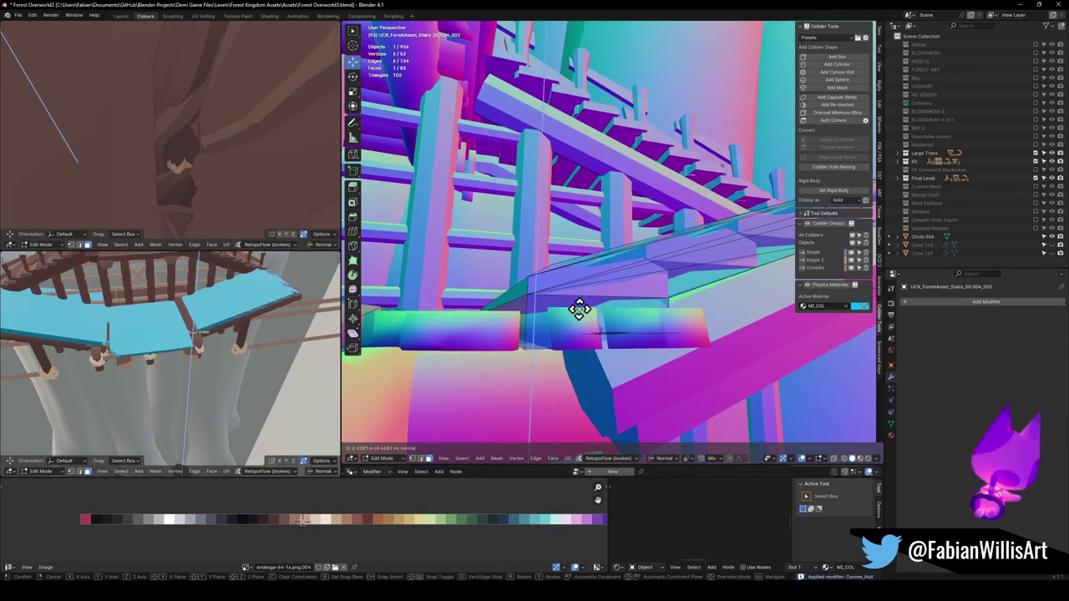
pyautogui.moveTo(578, 307)
pyautogui.mouseDown()
pyautogui.moveTo(566, 310)
pyautogui.moveTo(543, 286)
pyautogui.mouseUp()
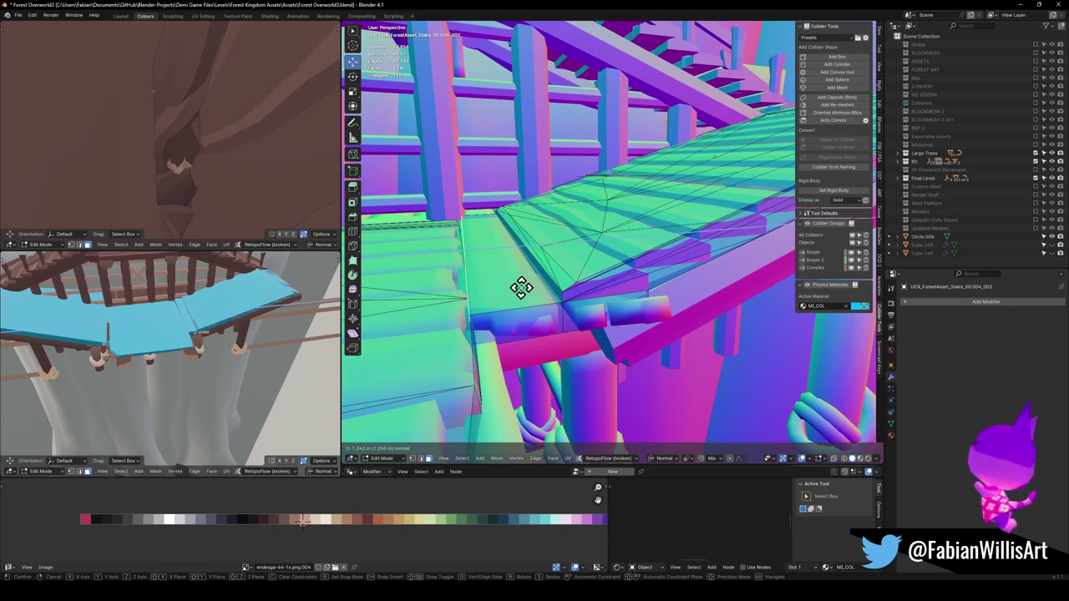
pyautogui.click(521, 287)
pyautogui.moveTo(526, 284)
pyautogui.mouseDown()
pyautogui.moveTo(543, 279)
pyautogui.moveTo(536, 289)
pyautogui.mouseUp()
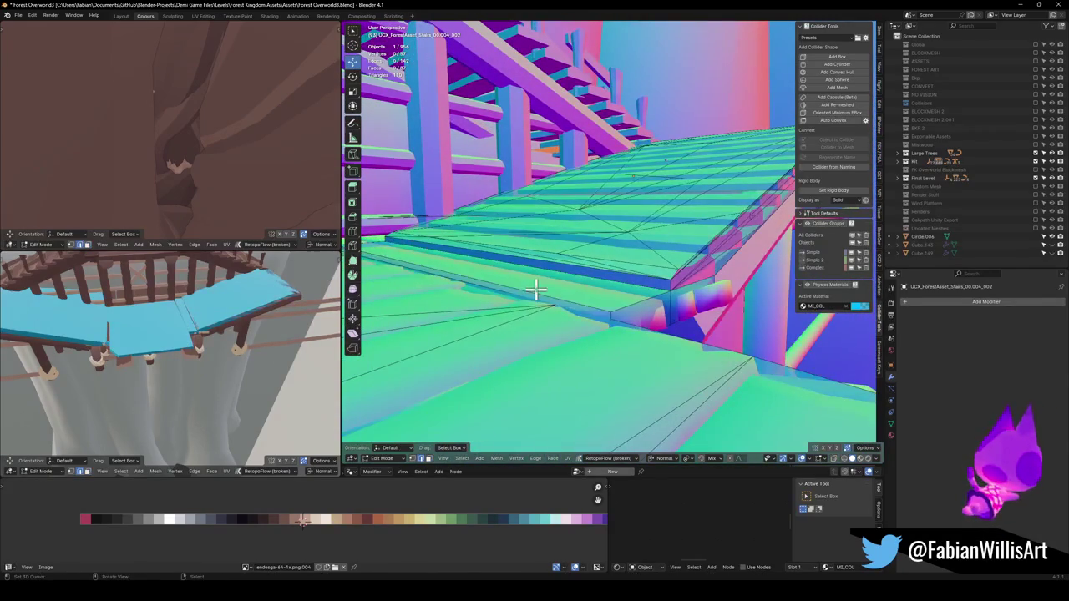
pyautogui.press('g')
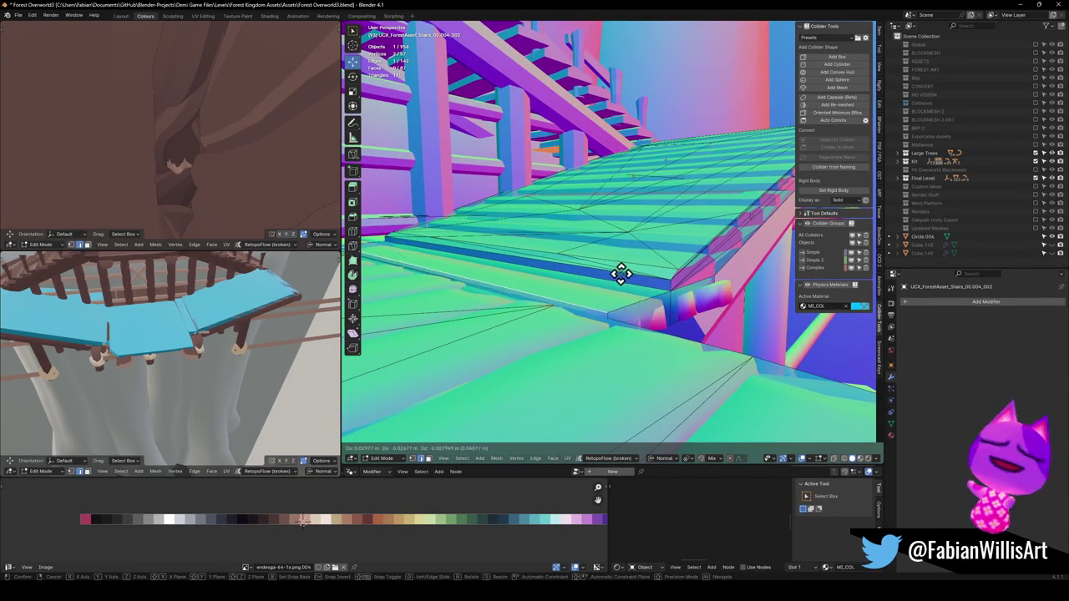
pyautogui.press('g')
pyautogui.click(621, 276)
pyautogui.moveTo(621, 276)
pyautogui.mouseDown()
pyautogui.moveTo(579, 282)
pyautogui.moveTo(509, 252)
pyautogui.mouseUp()
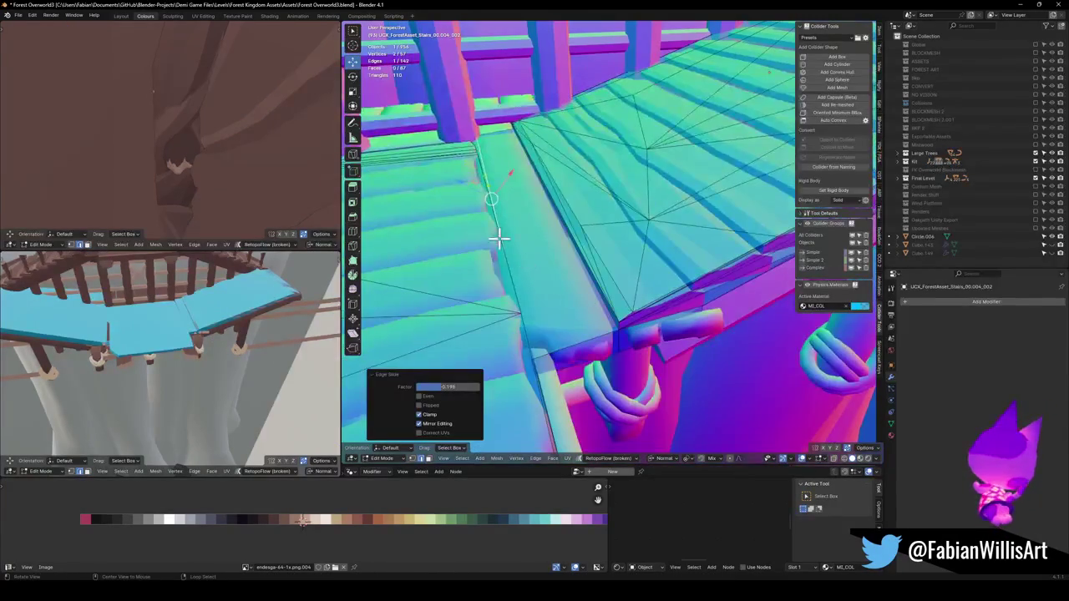
# Raise the selected slab part 0.405 m straight up
pyautogui.moveTo(489, 182)
pyautogui.mouseDown()
pyautogui.moveTo(587, 226)
pyautogui.moveTo(628, 340)
pyautogui.mouseUp()
pyautogui.moveTo(590, 212)
pyautogui.mouseDown()
pyautogui.moveTo(597, 258)
pyautogui.moveTo(589, 234)
pyautogui.moveTo(573, 239)
pyautogui.moveTo(654, 266)
pyautogui.mouseUp()
pyautogui.moveTo(640, 312)
pyautogui.mouseDown()
pyautogui.moveTo(657, 291)
pyautogui.moveTo(632, 255)
pyautogui.moveTo(644, 246)
pyautogui.moveTo(665, 265)
pyautogui.moveTo(643, 284)
pyautogui.moveTo(659, 279)
pyautogui.moveTo(584, 267)
pyautogui.mouseUp()
pyautogui.press('g')
pyautogui.press('z')
pyautogui.click(645, 267)
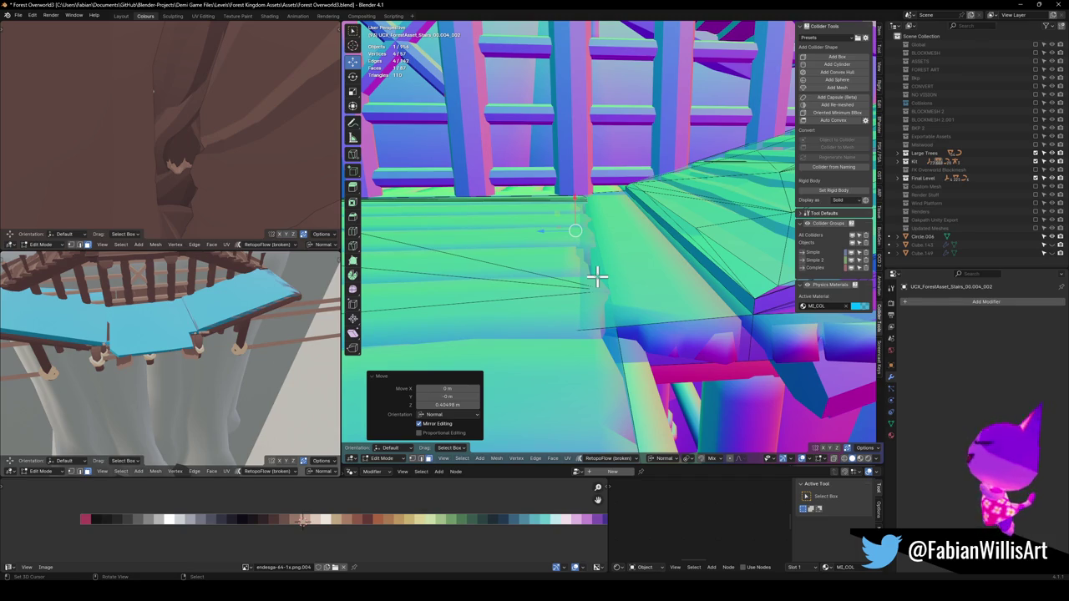
# Edge-slide two slab edges to line up with the stair planks
pyautogui.moveTo(706, 260)
pyautogui.mouseDown()
pyautogui.moveTo(682, 250)
pyautogui.moveTo(625, 262)
pyautogui.moveTo(727, 275)
pyautogui.moveTo(663, 274)
pyautogui.mouseUp()
pyautogui.press('g')
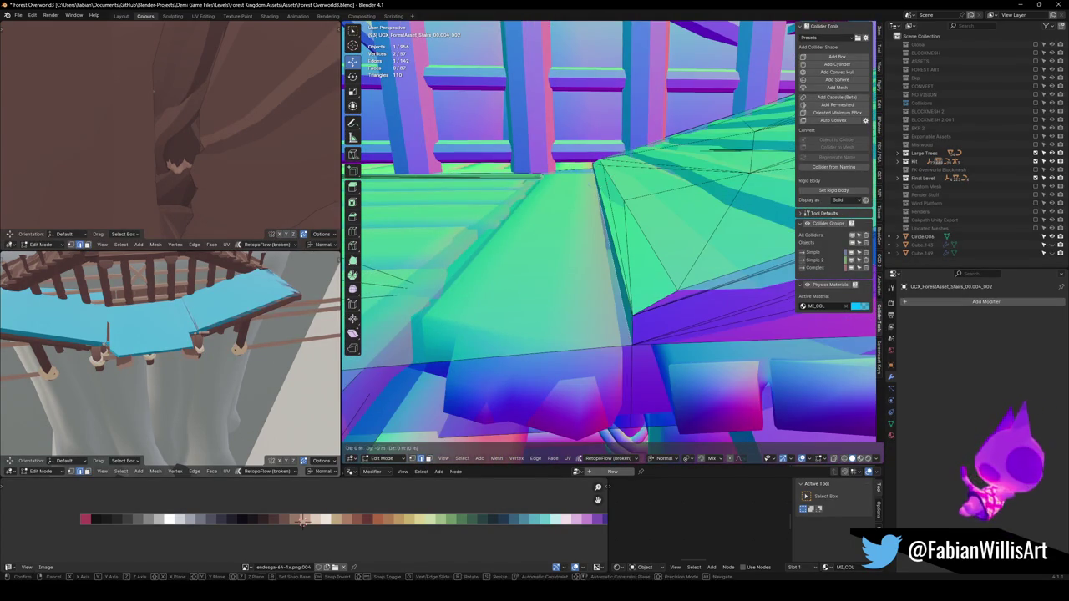
pyautogui.press('g')
pyautogui.click(668, 282)
pyautogui.moveTo(715, 281)
pyautogui.mouseDown()
pyautogui.moveTo(637, 267)
pyautogui.moveTo(642, 277)
pyautogui.mouseUp()
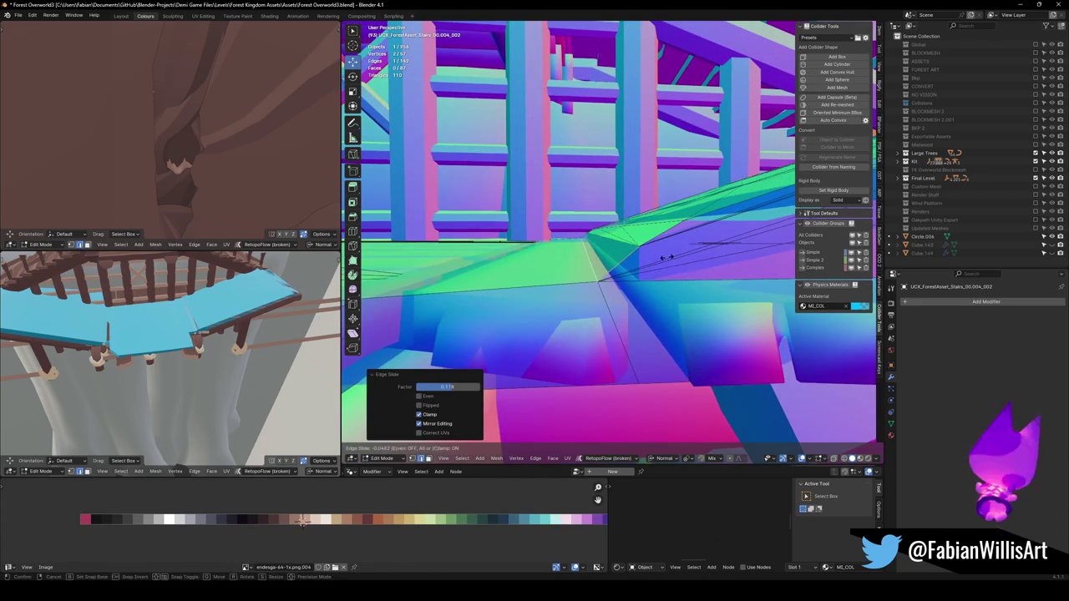
pyautogui.press('g')
pyautogui.press('g')
pyautogui.click(659, 259)
pyautogui.moveTo(659, 258)
pyautogui.mouseDown()
pyautogui.moveTo(644, 245)
pyautogui.moveTo(618, 282)
pyautogui.moveTo(568, 266)
pyautogui.moveTo(680, 267)
pyautogui.moveTo(603, 282)
pyautogui.moveTo(711, 336)
pyautogui.moveTo(625, 267)
pyautogui.moveTo(594, 265)
pyautogui.moveTo(628, 246)
pyautogui.moveTo(609, 242)
pyautogui.moveTo(689, 260)
pyautogui.moveTo(544, 217)
pyautogui.mouseUp()
pyautogui.press('Tab')
pyautogui.press('Tab')
# Select two connected blocks of the stairs mesh
pyautogui.hotkey('ctrl', 'l')
pyautogui.keyDown('shift'); pyautogui.click(689, 260); pyautogui.keyUp('shift')
pyautogui.hotkey('ctrl', 'l')
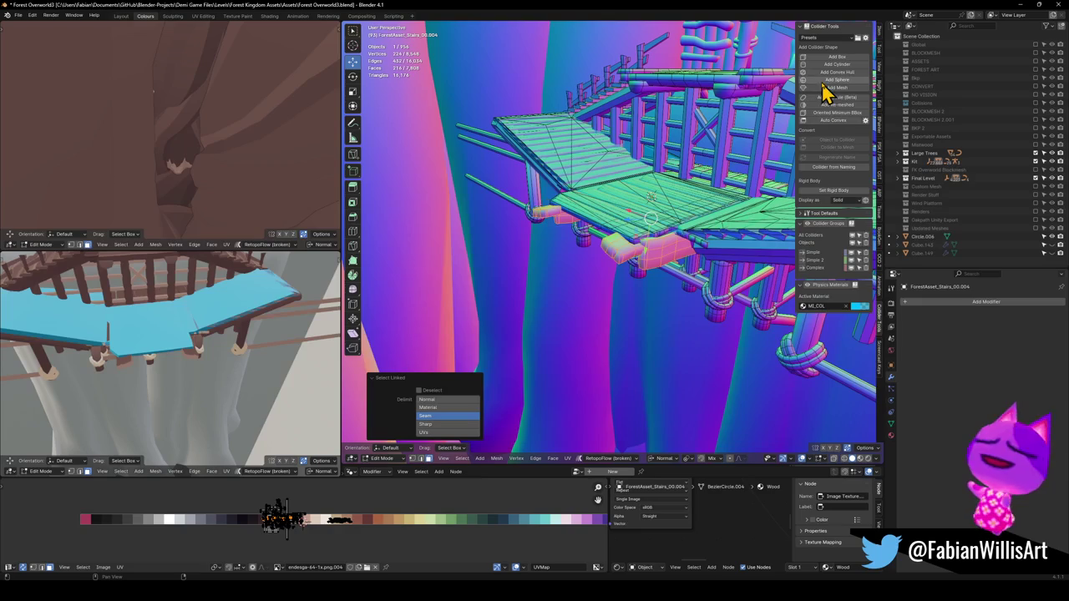
# Add a mesh collider from the selected blocks, decimated to ratio 0.010 (10 faces)
pyautogui.click(854, 90)
pyautogui.press('d')
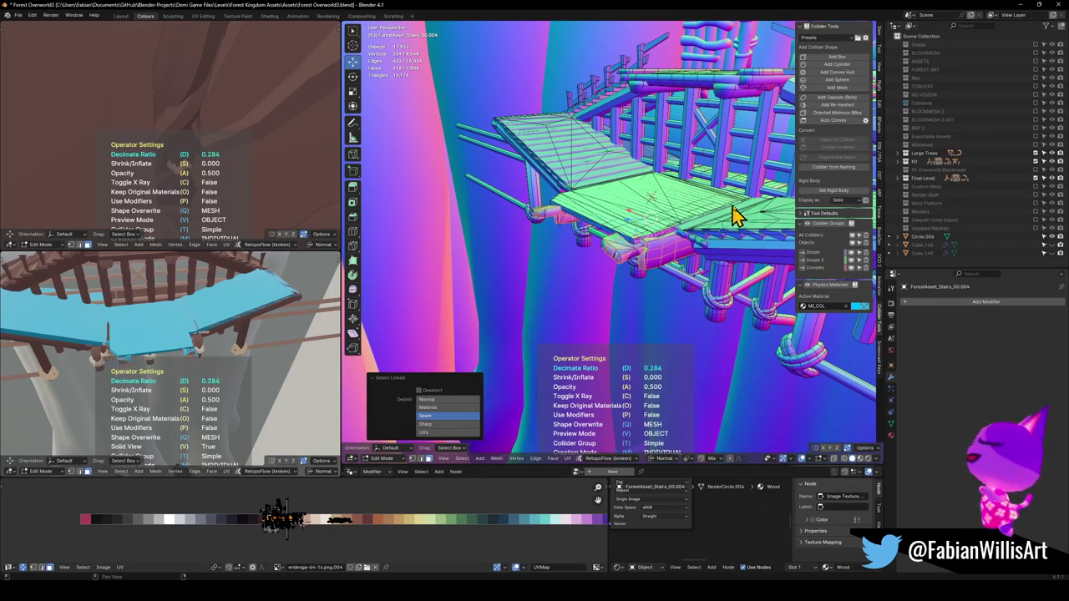
pyautogui.click(818, 213)
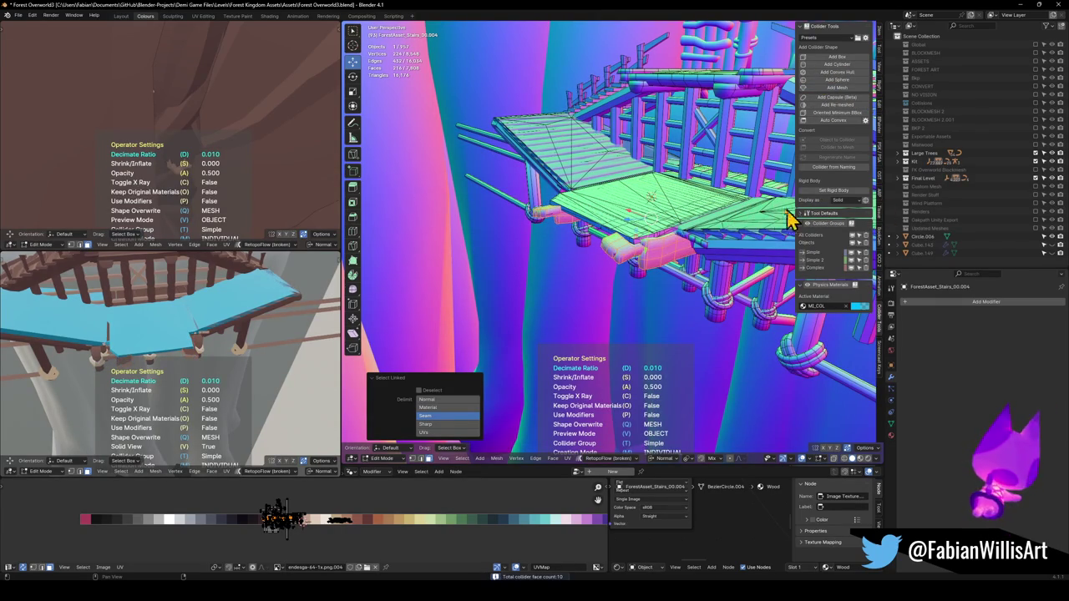
pyautogui.click(748, 215)
pyautogui.moveTo(748, 215)
pyautogui.mouseDown()
pyautogui.moveTo(532, 239)
pyautogui.moveTo(632, 359)
pyautogui.mouseUp()
pyautogui.press('Tab')
# Switch to textured shading, then select and frame the stairs object
pyautogui.press('z')
pyautogui.click(598, 219)
pyautogui.press('KP_Decimal')
# Select the stair planks, excluding the right strip, and wrap them in a convex-hull collider
pyautogui.moveTo(594, 210); pyautogui.dragTo(563, 253)
pyautogui.moveTo(546, 320); pyautogui.dragTo(568, 235)
pyautogui.press('Tab')
pyautogui.press('a')
pyautogui.hotkey('alt', 'a')
pyautogui.press('l')
pyautogui.press('l')
pyautogui.press('l')
pyautogui.press('l')
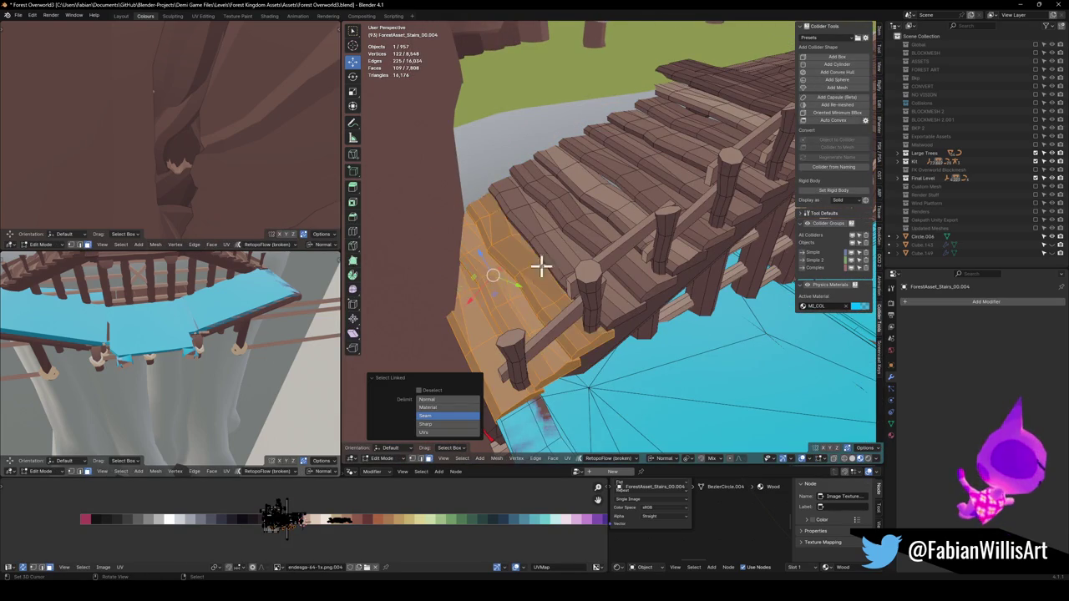
pyautogui.press('l')
pyautogui.press('l')
pyautogui.press('l')
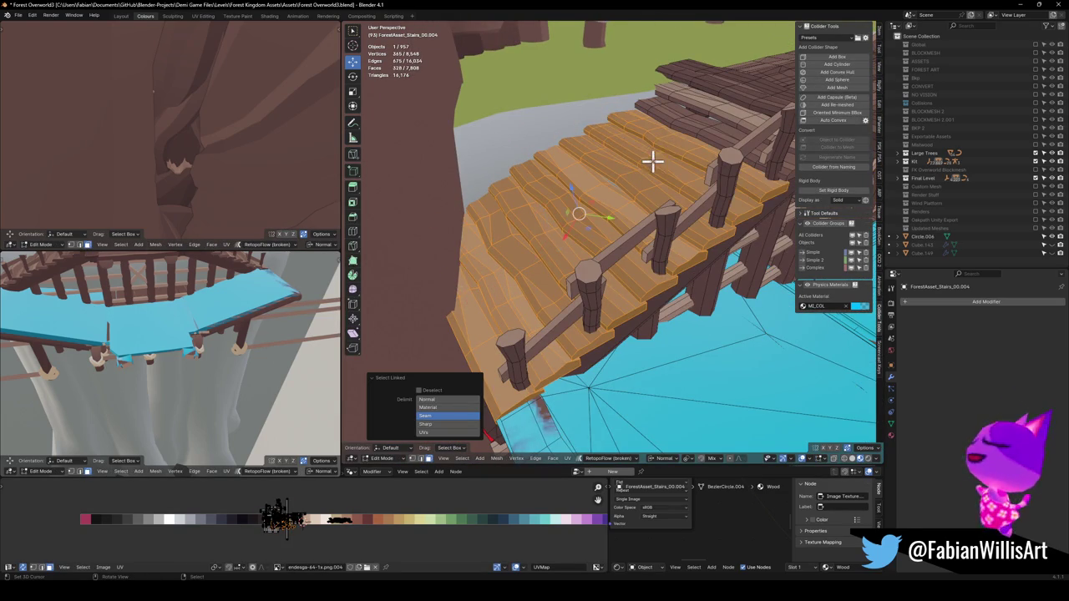
pyautogui.moveTo(728, 110); pyautogui.dragTo(531, 251)
pyautogui.hotkey('shift', 'l')
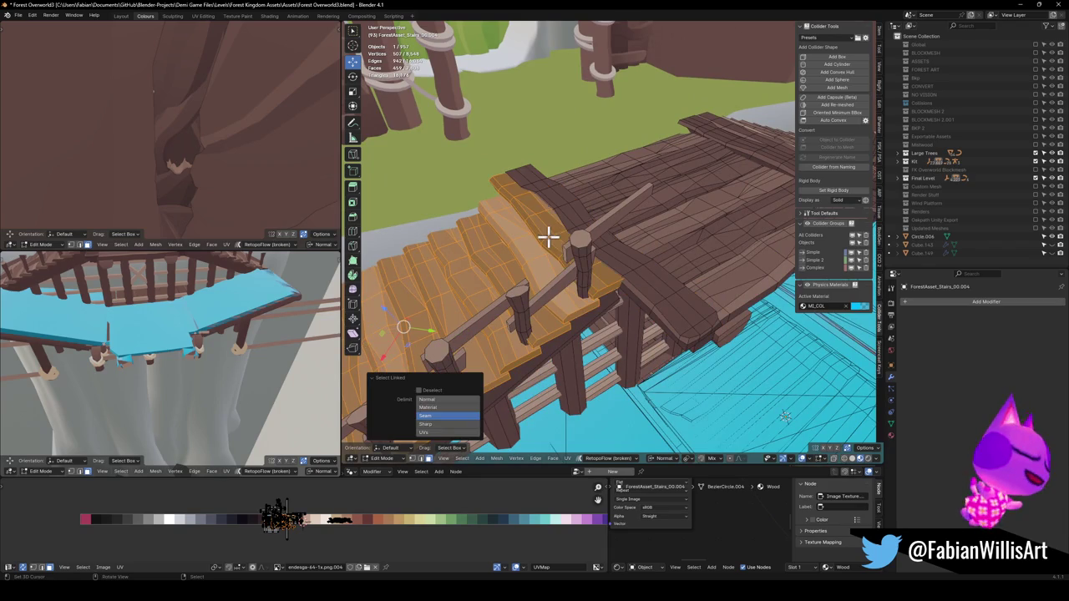
pyautogui.click(847, 79)
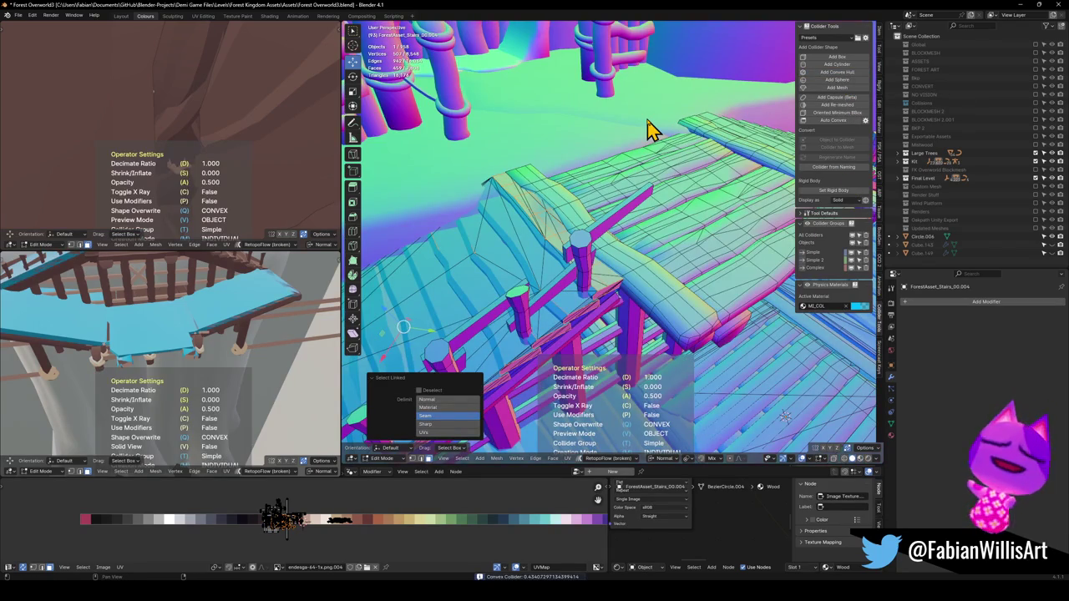
pyautogui.click(651, 132)
pyautogui.moveTo(634, 124)
pyautogui.mouseDown()
pyautogui.moveTo(534, 236)
pyautogui.moveTo(584, 232)
pyautogui.mouseUp()
pyautogui.moveTo(676, 225)
pyautogui.mouseDown()
pyautogui.moveTo(707, 239)
pyautogui.moveTo(644, 239)
pyautogui.mouseUp()
# Select the next flight's planks and add another convex-hull collider around them
pyautogui.press('Tab')
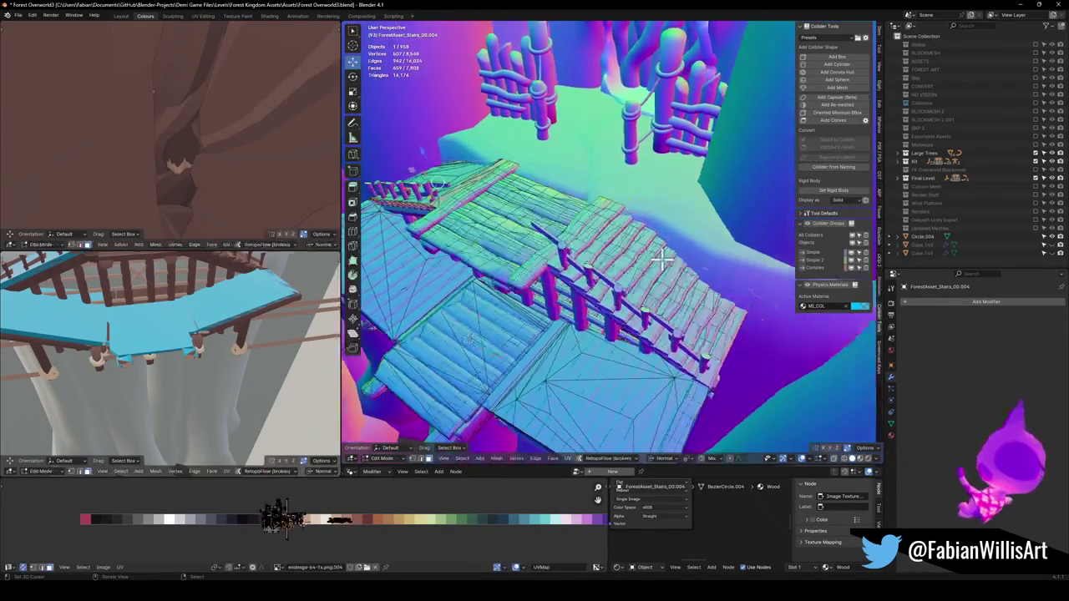
pyautogui.scroll(3, 627, 264)
pyautogui.hotkey('alt', 'a')
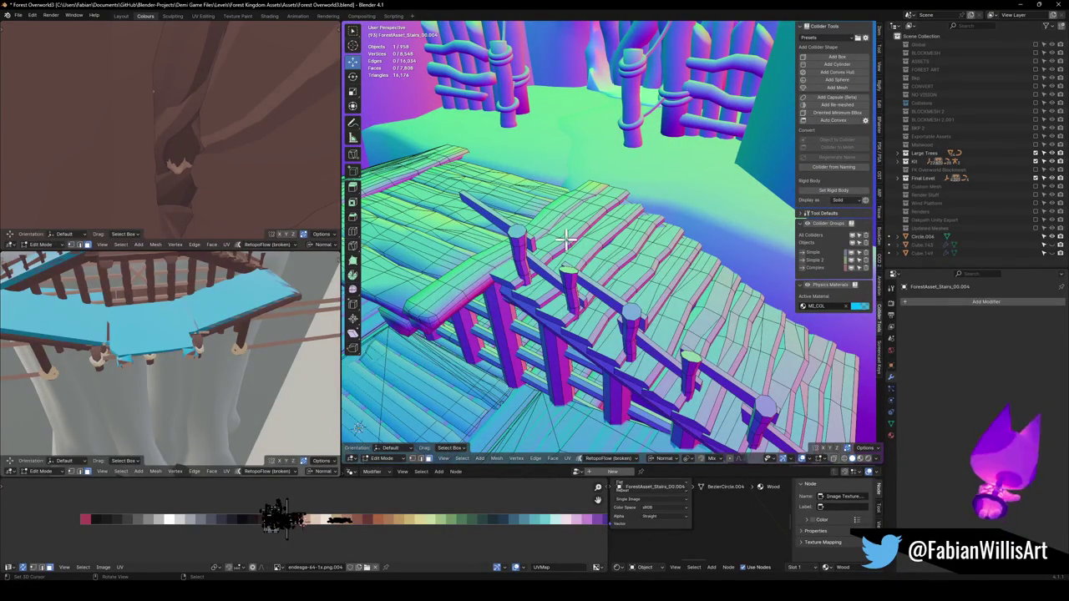
pyautogui.press('l')
pyautogui.press('l')
pyautogui.press('l')
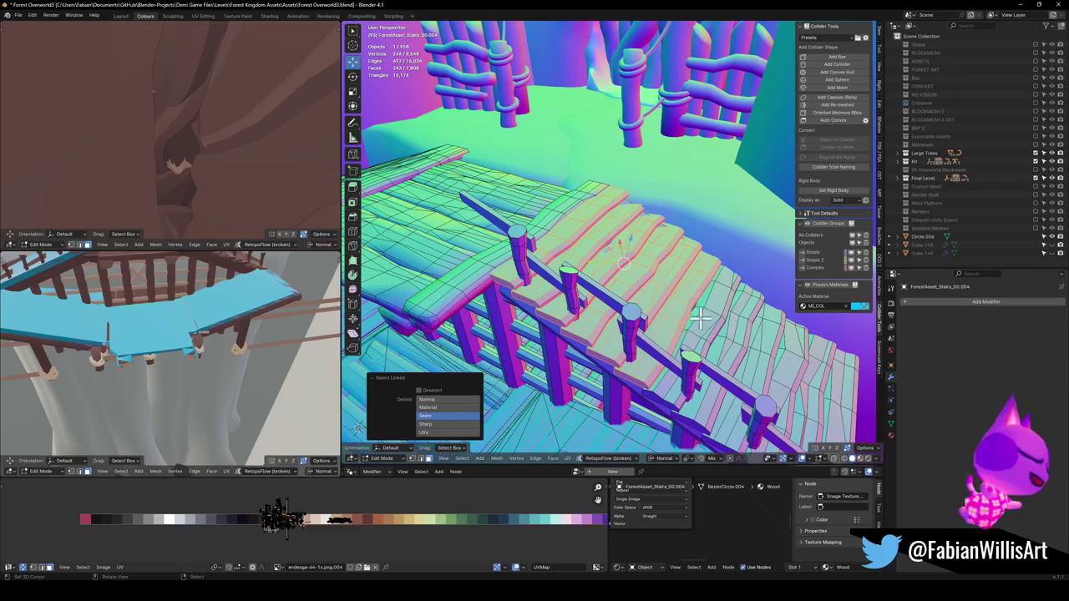
pyautogui.press('l')
pyautogui.press('l')
pyautogui.press('l')
pyautogui.press('l')
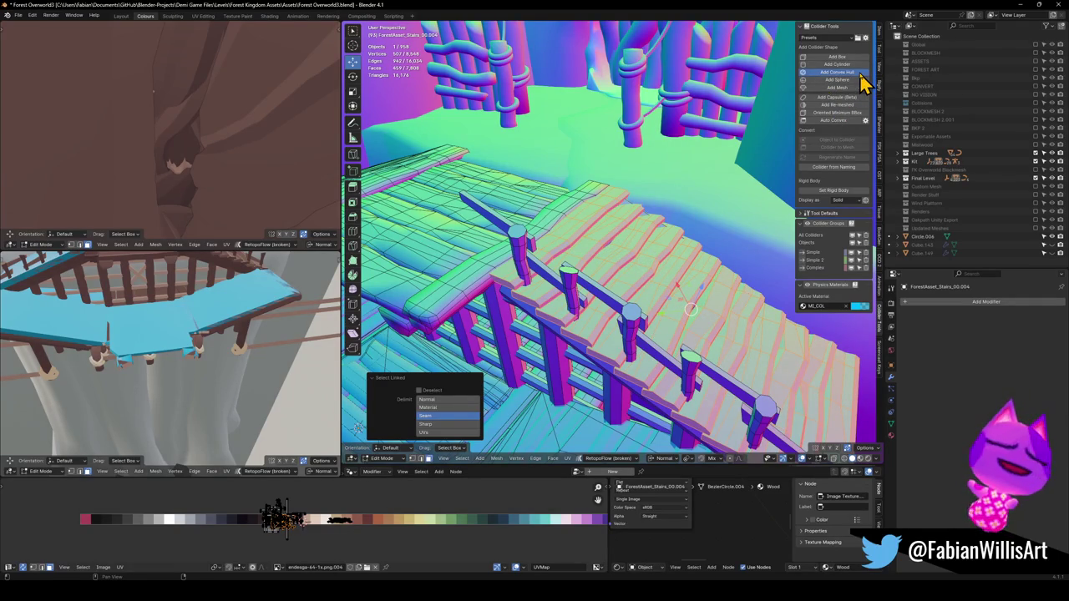
pyautogui.click(836, 72)
pyautogui.press('Tab')
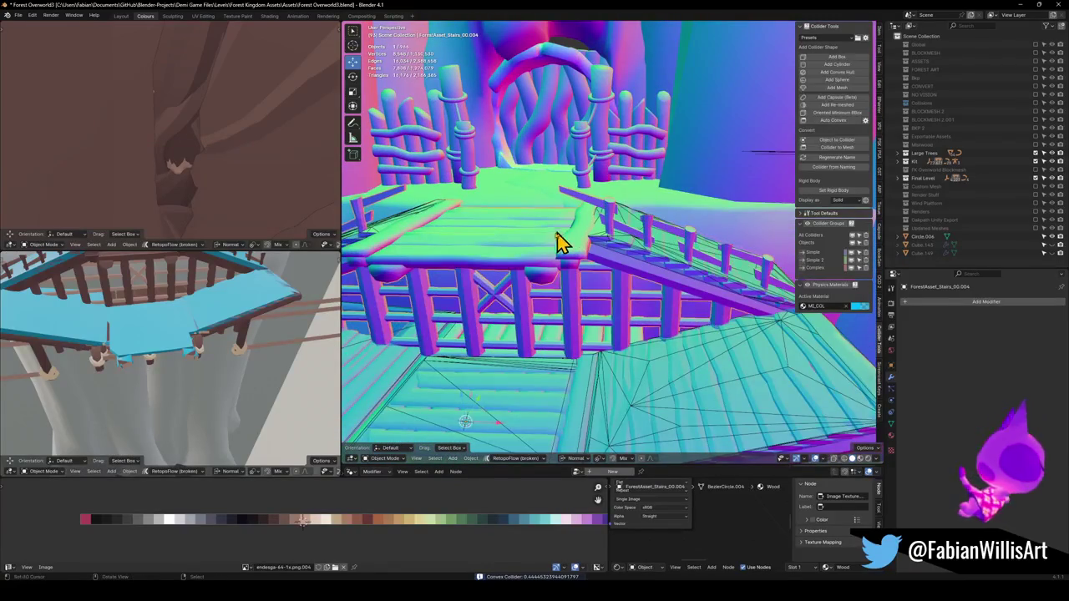
# Select the platform deck and its left and right side beams, excluding the under-beam
pyautogui.press('Tab')
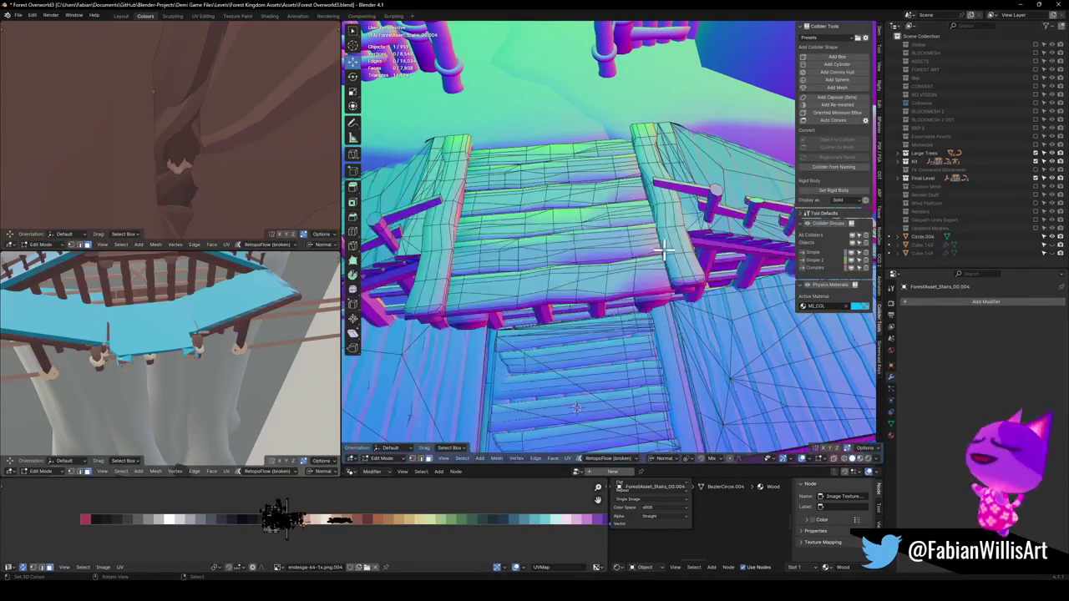
pyautogui.press('l')
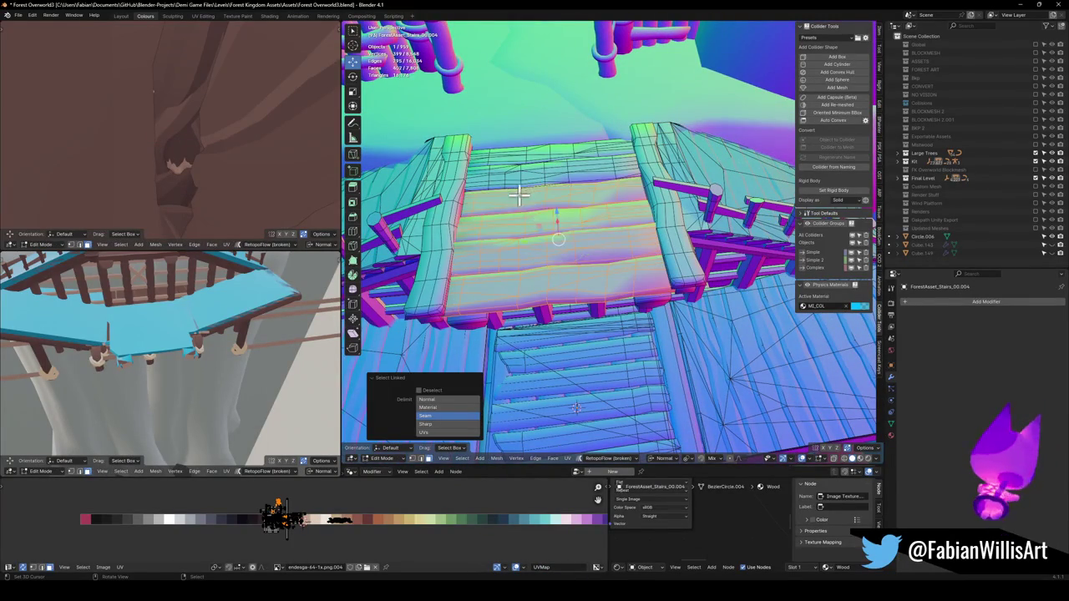
pyautogui.press('l')
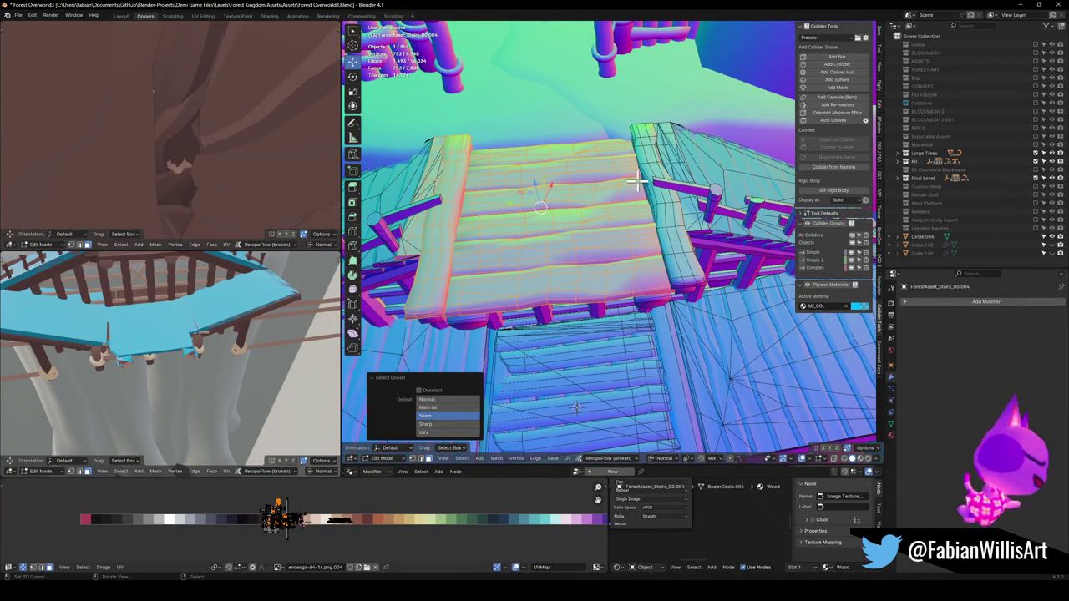
pyautogui.press('l')
pyautogui.moveTo(486, 205)
pyautogui.mouseDown()
pyautogui.moveTo(585, 250)
pyautogui.moveTo(536, 277)
pyautogui.mouseUp()
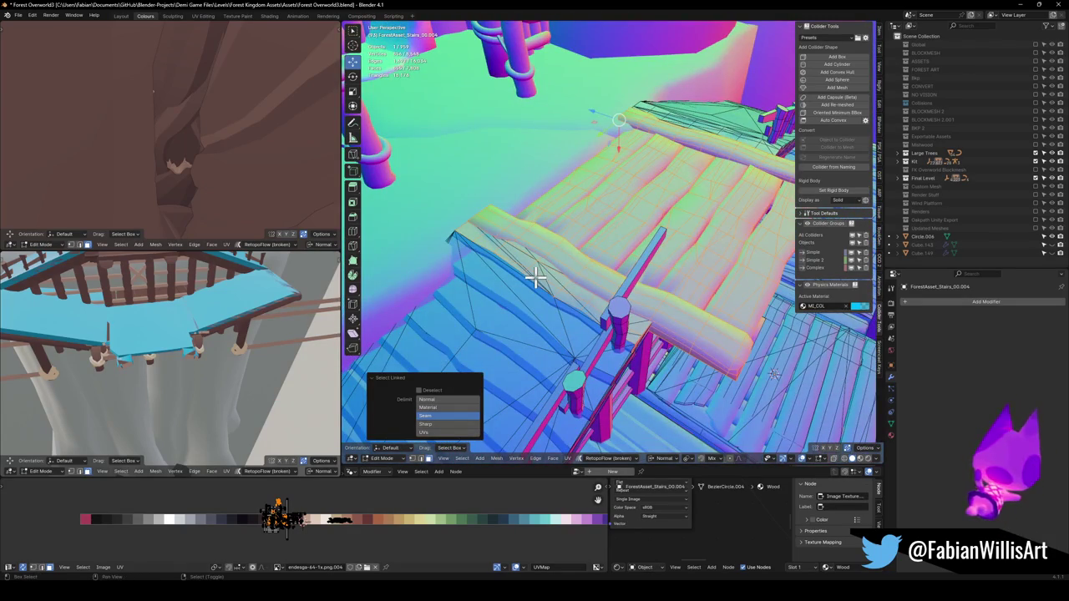
pyautogui.hotkey('shift', 'l')
pyautogui.moveTo(690, 147)
pyautogui.mouseDown()
pyautogui.moveTo(585, 208)
pyautogui.moveTo(580, 184)
pyautogui.moveTo(525, 167)
pyautogui.moveTo(579, 243)
pyautogui.moveTo(622, 218)
pyautogui.moveTo(643, 242)
pyautogui.moveTo(710, 267)
pyautogui.moveTo(726, 250)
pyautogui.mouseUp()
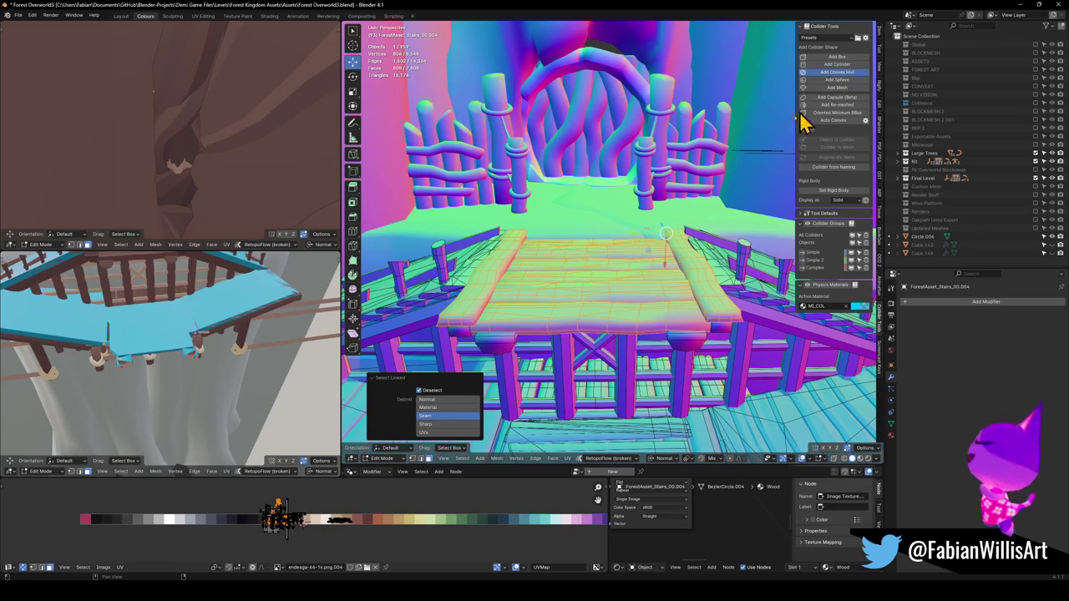
pyautogui.press('Tab')
# Select all the fence posts on the stairs mesh and wrap them in a convex-hull collider
pyautogui.moveTo(625, 210)
pyautogui.mouseDown()
pyautogui.moveTo(607, 258)
pyautogui.moveTo(552, 233)
pyautogui.moveTo(588, 230)
pyautogui.moveTo(499, 246)
pyautogui.moveTo(508, 215)
pyautogui.moveTo(596, 231)
pyautogui.moveTo(602, 284)
pyautogui.moveTo(623, 276)
pyautogui.moveTo(623, 312)
pyautogui.mouseUp()
pyautogui.click(618, 280)
pyautogui.click(625, 328)
pyautogui.press('Tab')
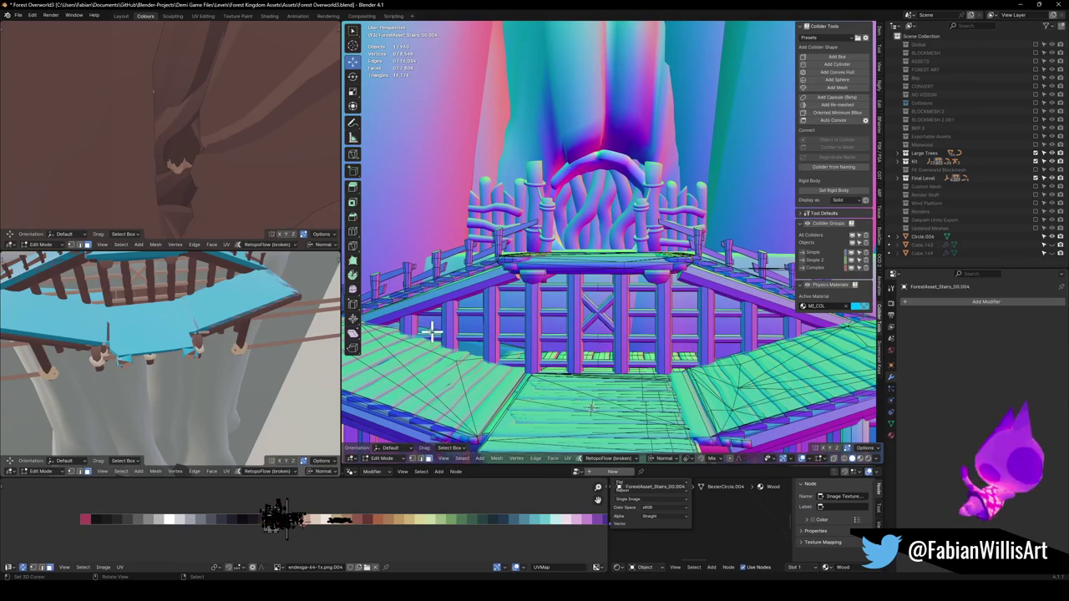
pyautogui.press('l')
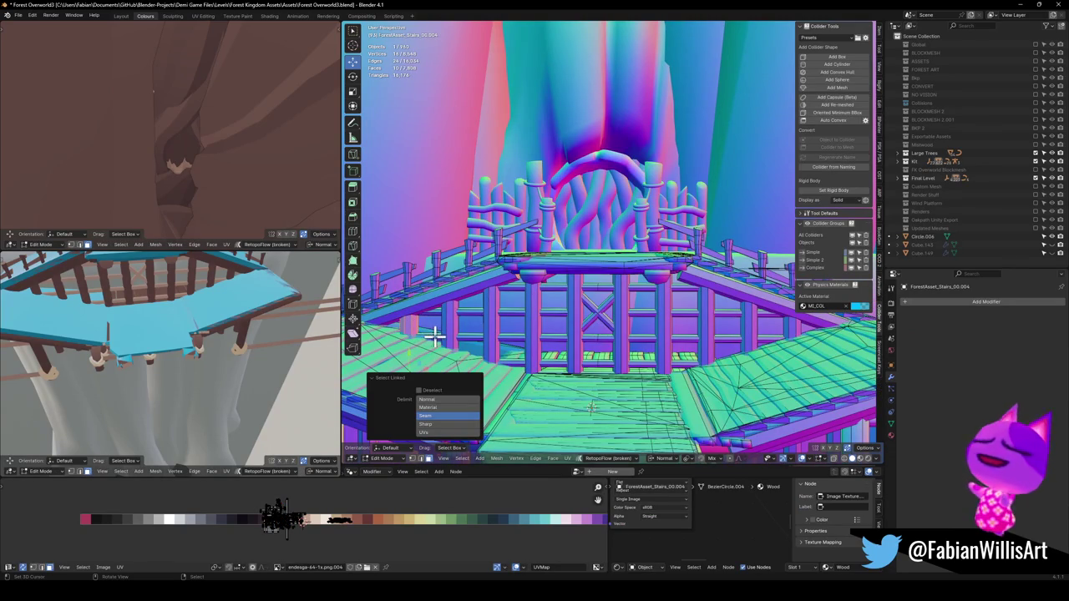
pyautogui.press('l')
pyautogui.press('l')
pyautogui.press('l')
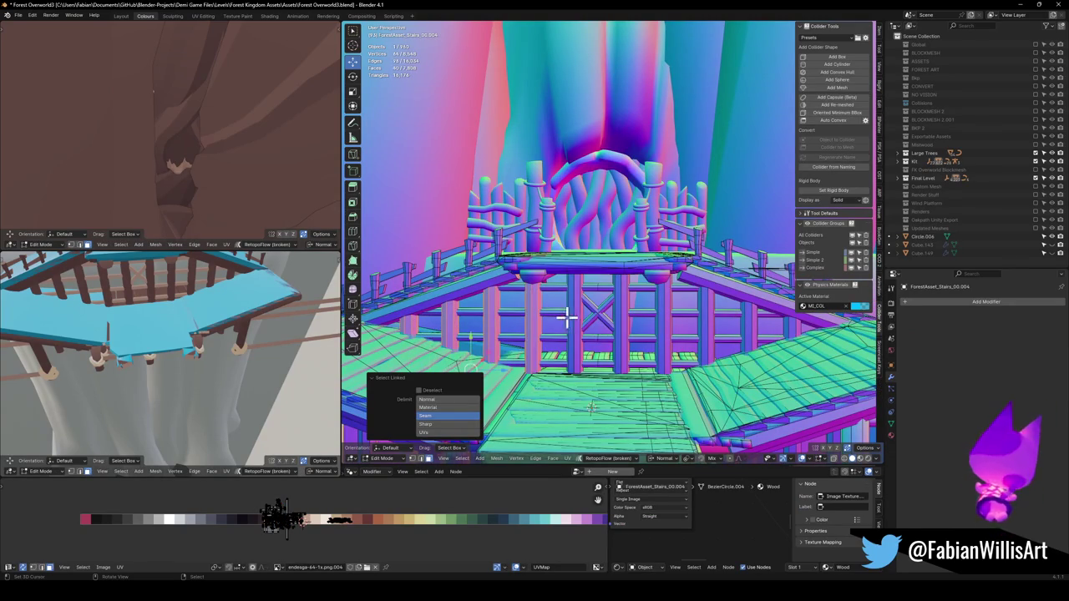
pyautogui.press('l')
pyautogui.press('l')
pyautogui.press('l')
pyautogui.press('l')
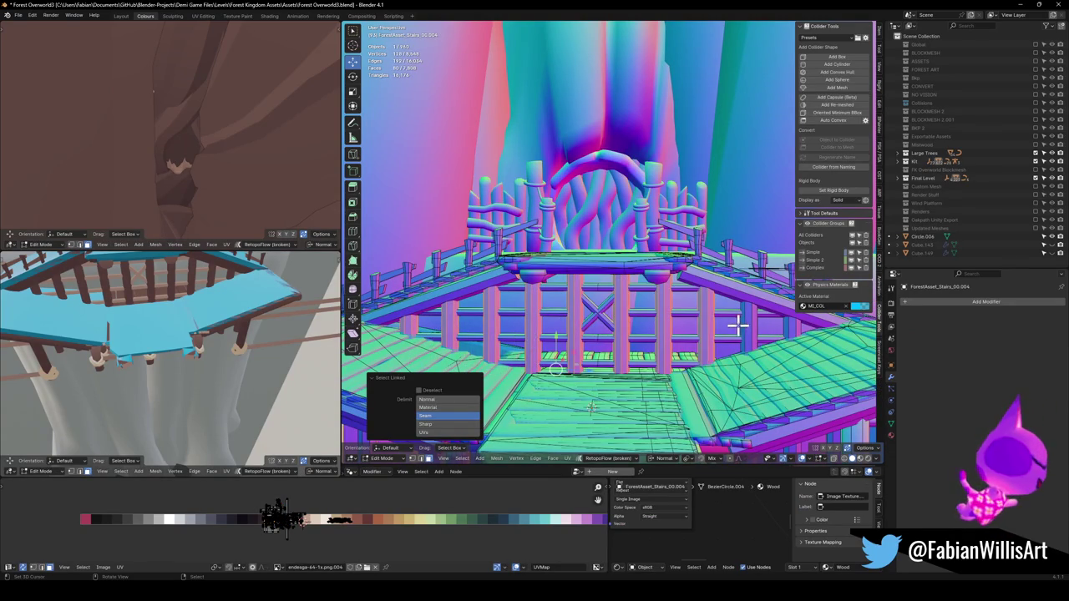
pyautogui.press('l')
pyautogui.press('l')
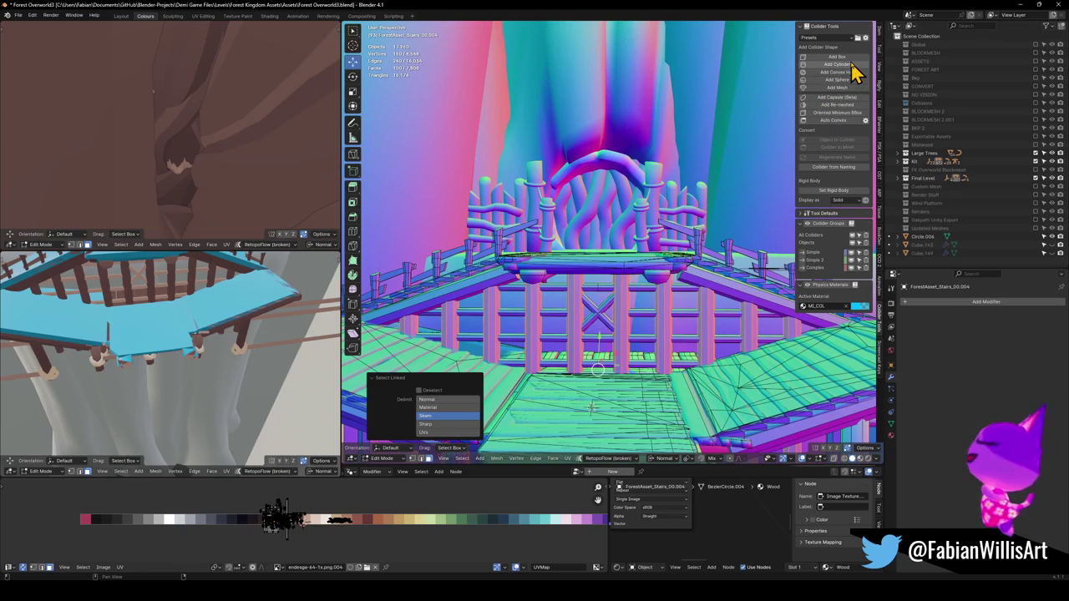
pyautogui.click(849, 73)
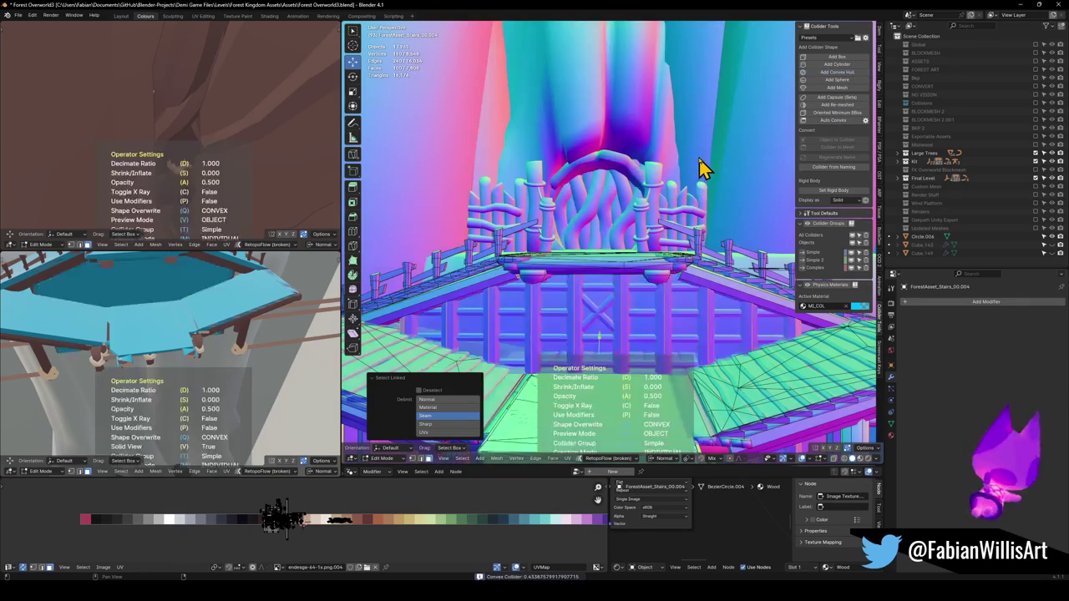
pyautogui.press('Tab')
# Switch to coloured solid shading and open the stair railing object for mesh editing
pyautogui.moveTo(690, 167)
pyautogui.mouseDown()
pyautogui.moveTo(665, 303)
pyautogui.moveTo(618, 281)
pyautogui.moveTo(627, 275)
pyautogui.moveTo(556, 327)
pyautogui.moveTo(643, 281)
pyautogui.moveTo(588, 278)
pyautogui.moveTo(592, 270)
pyautogui.moveTo(553, 286)
pyautogui.moveTo(598, 306)
pyautogui.moveTo(634, 305)
pyautogui.moveTo(563, 248)
pyautogui.moveTo(562, 263)
pyautogui.moveTo(603, 282)
pyautogui.moveTo(577, 262)
pyautogui.moveTo(558, 265)
pyautogui.moveTo(567, 258)
pyautogui.moveTo(592, 270)
pyautogui.moveTo(548, 276)
pyautogui.moveTo(615, 279)
pyautogui.moveTo(568, 279)
pyautogui.moveTo(523, 249)
pyautogui.moveTo(518, 269)
pyautogui.moveTo(554, 279)
pyautogui.moveTo(574, 259)
pyautogui.moveTo(606, 277)
pyautogui.moveTo(573, 286)
pyautogui.moveTo(632, 267)
pyautogui.moveTo(585, 303)
pyautogui.moveTo(556, 258)
pyautogui.moveTo(580, 274)
pyautogui.moveTo(543, 301)
pyautogui.moveTo(740, 342)
pyautogui.moveTo(489, 358)
pyautogui.mouseUp()
pyautogui.hotkey('shift', 'z')
pyautogui.hotkey('alt', 'a')
pyautogui.click(619, 267)
pyautogui.scroll(5, 577, 248)
pyautogui.press('Tab')
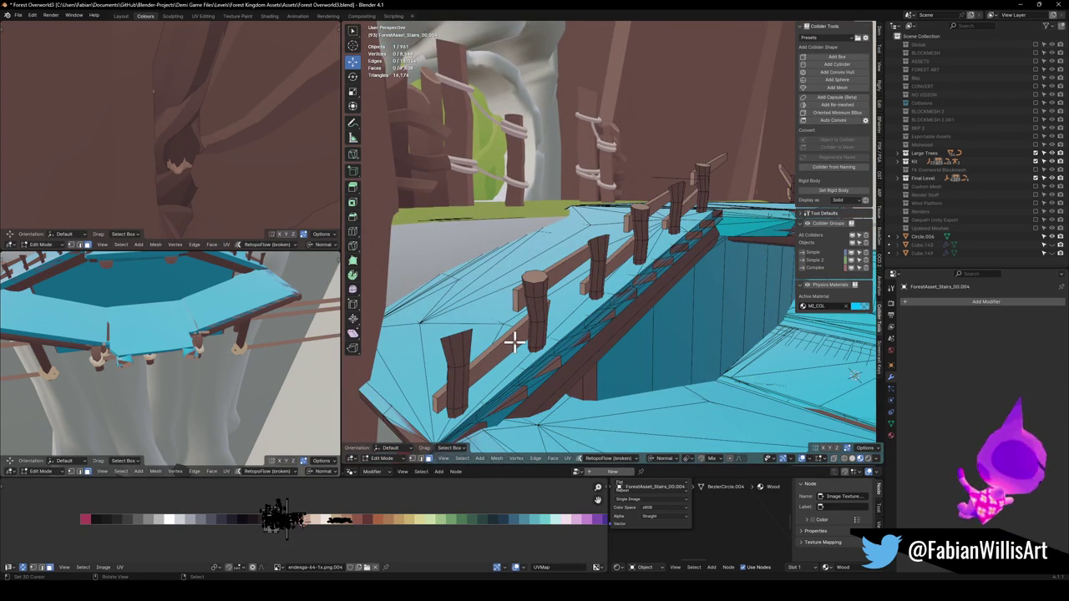
# Select all the linked railing posts and rails along the stairs
pyautogui.press('l')
pyautogui.press('l')
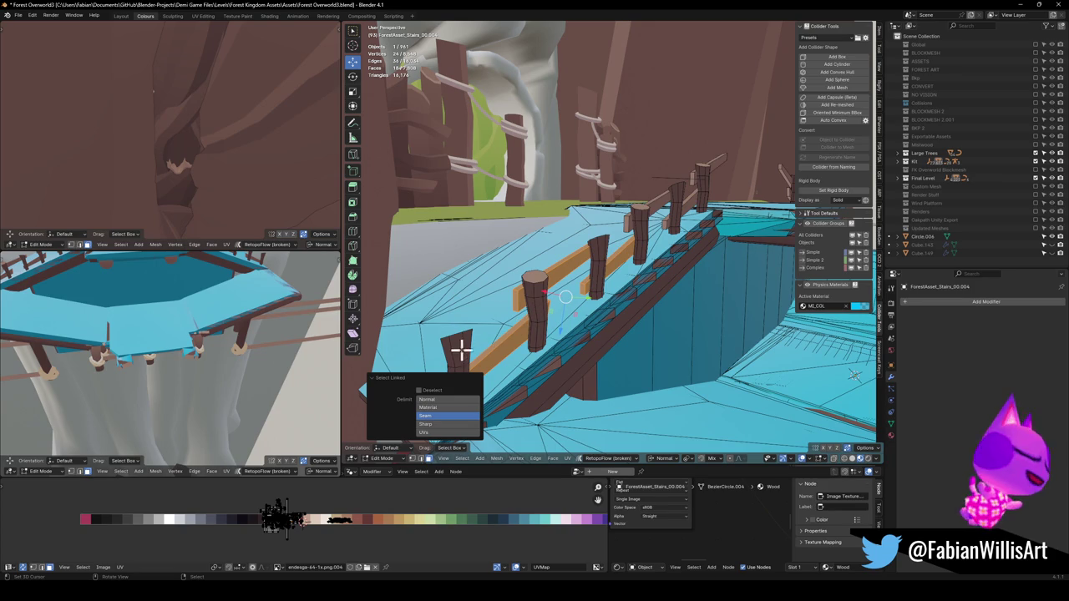
pyautogui.press('l')
pyautogui.press('l')
pyautogui.press('l')
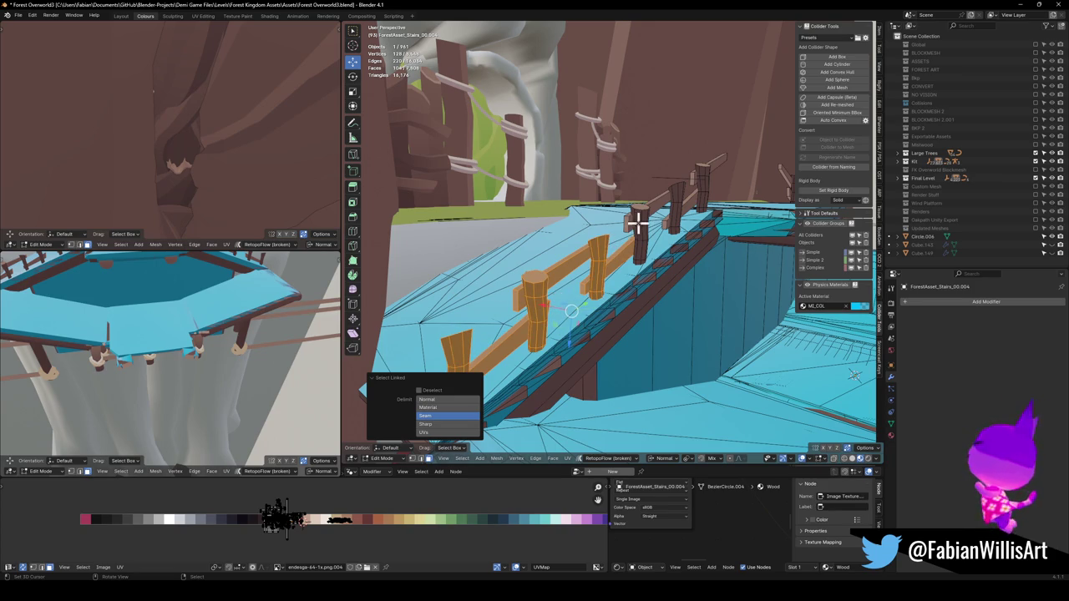
pyautogui.press('l')
pyautogui.press('l')
pyautogui.press('l')
pyautogui.press('l')
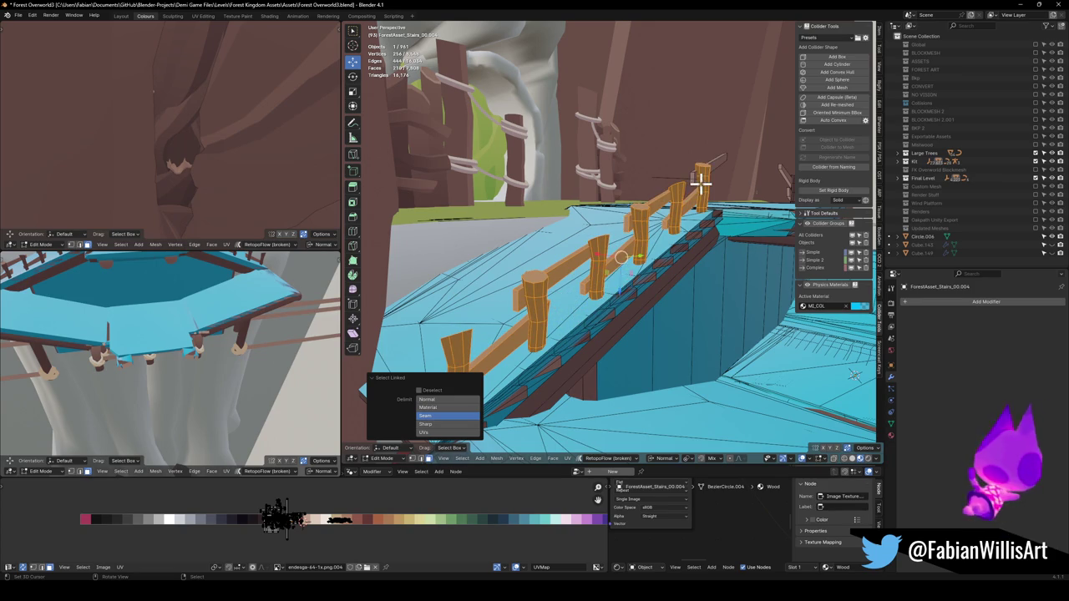
pyautogui.press('l')
pyautogui.press('l')
pyautogui.moveTo(665, 218)
pyautogui.mouseDown()
pyautogui.moveTo(729, 237)
pyautogui.moveTo(613, 261)
pyautogui.mouseUp()
pyautogui.press('l')
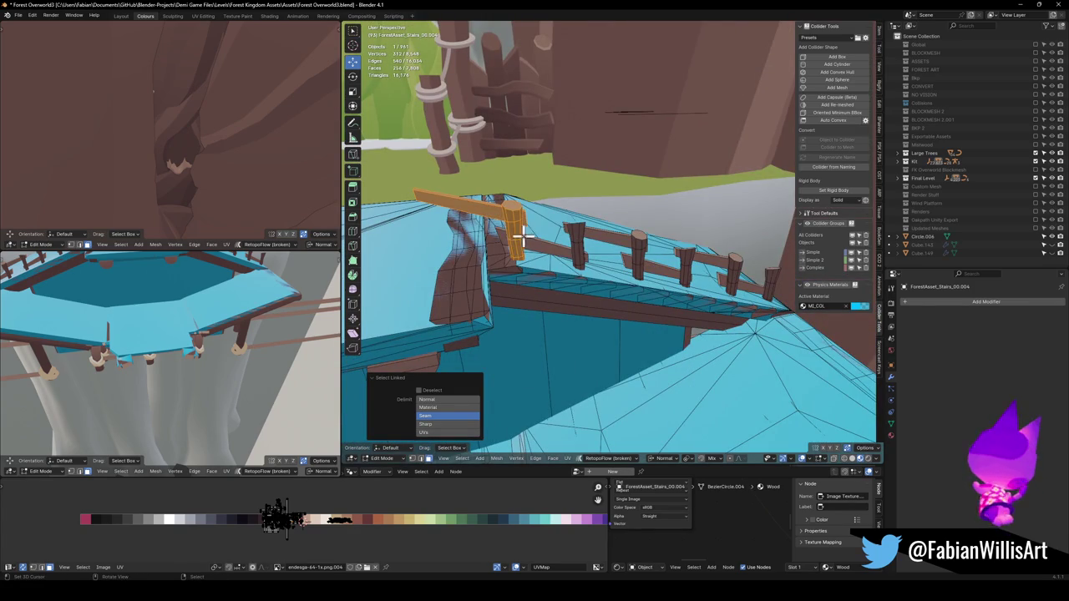
pyautogui.press('l')
pyautogui.press('l')
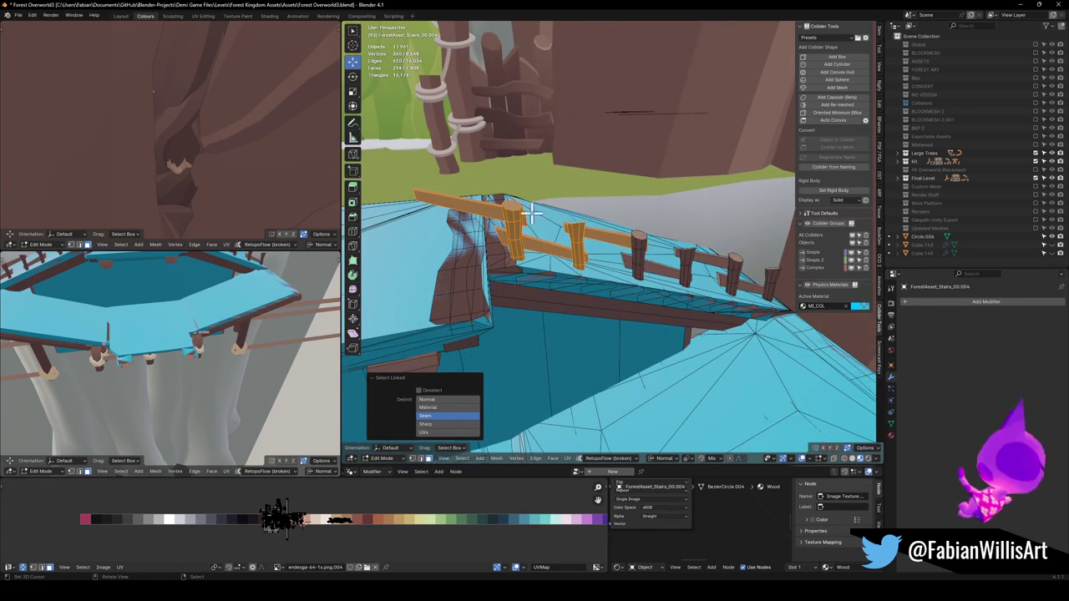
pyautogui.moveTo(564, 219); pyautogui.dragTo(594, 243)
pyautogui.hotkey('ctrl', 'z')
pyautogui.hotkey('ctrl', 'z')
pyautogui.hotkey('ctrl', 'z')
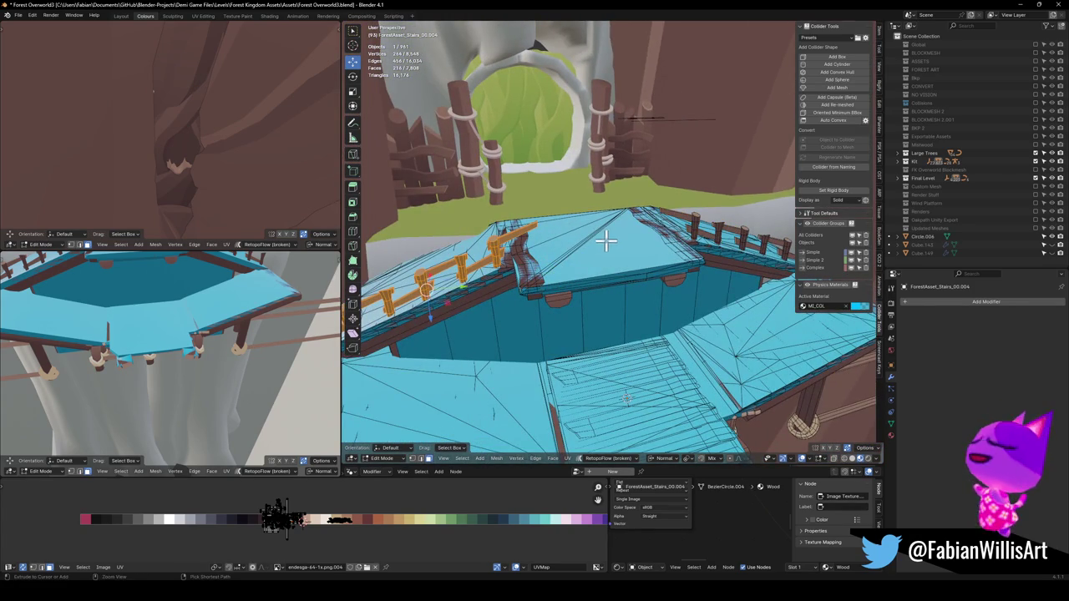
# Replace the trial convex collider with a mesh collider decimated to ratio 0.292
pyautogui.click(848, 73)
pyautogui.moveTo(492, 279); pyautogui.dragTo(590, 259)
pyautogui.click(614, 230)
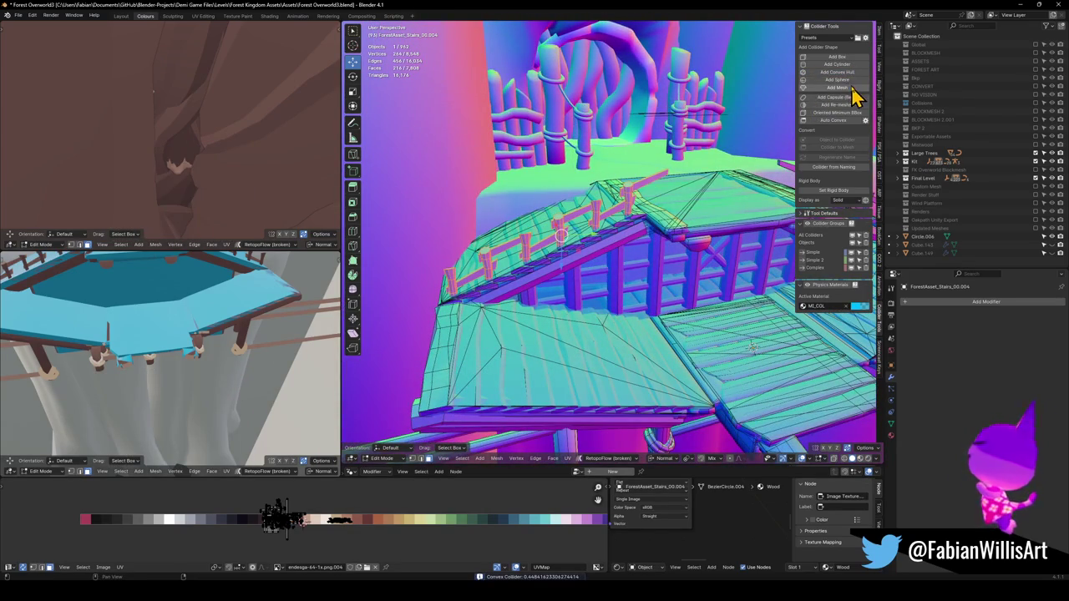
pyautogui.click(846, 89)
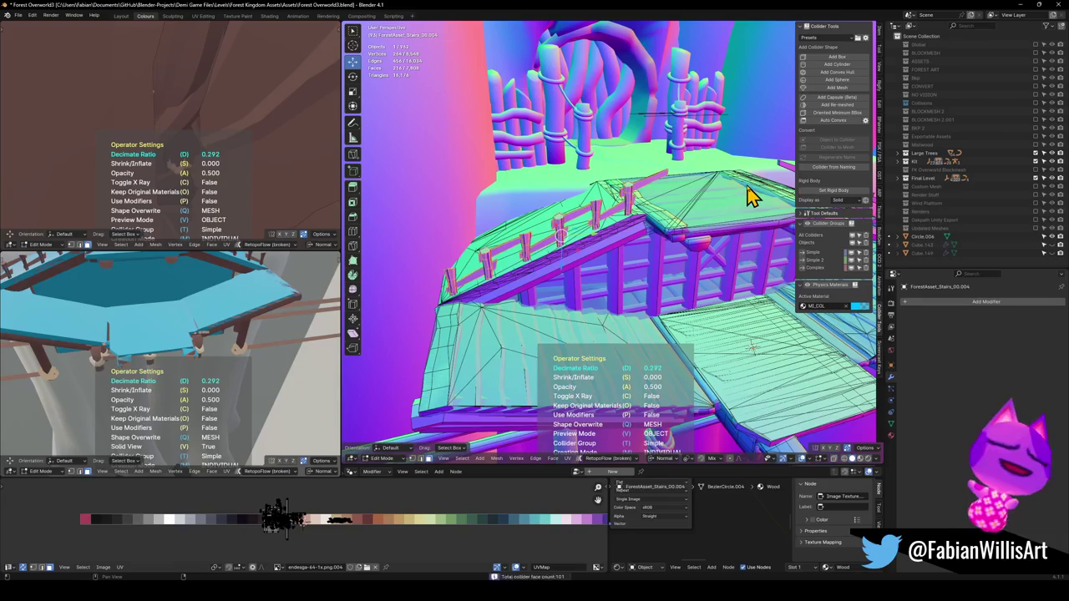
# Return to Object Mode and select the new stair collider object
pyautogui.press('Tab')
pyautogui.scroll(3, 656, 222)
pyautogui.moveTo(680, 219)
pyautogui.mouseDown()
pyautogui.moveTo(529, 279)
pyautogui.moveTo(683, 231)
pyautogui.mouseUp()
pyautogui.click(685, 236)
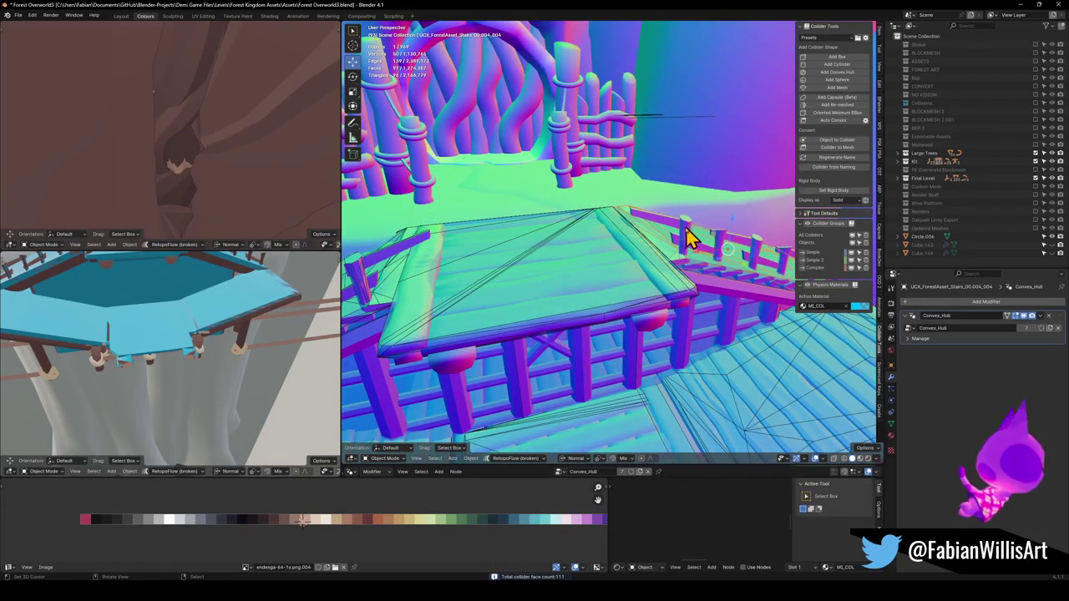
# In Edit Mode on the stairs, select the other side's rail and its posts
pyautogui.scroll(5, 688, 240)
pyautogui.click(622, 247)
pyautogui.press('Tab')
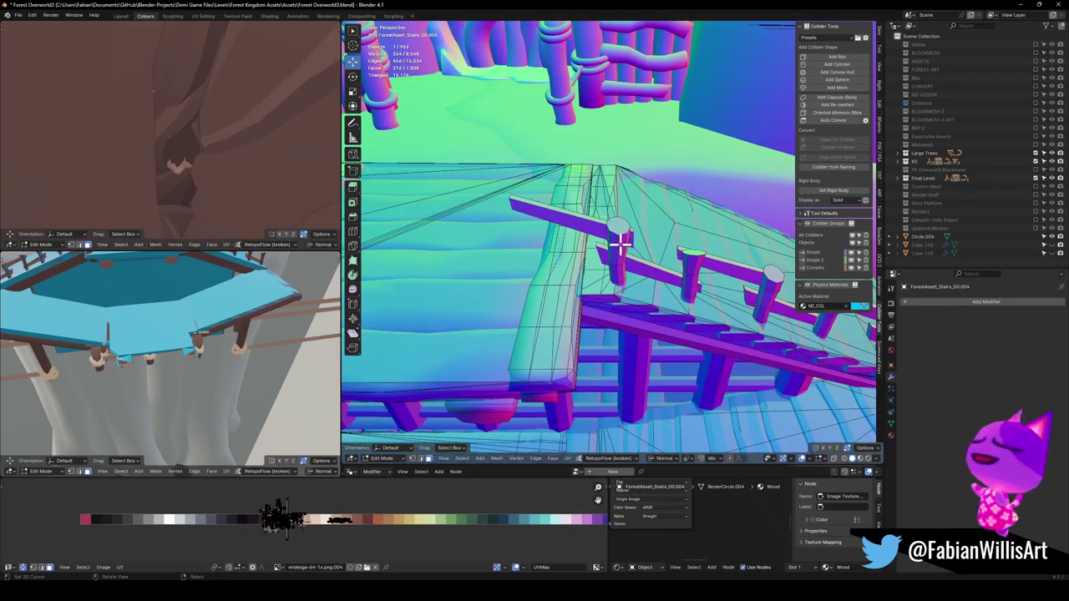
pyautogui.press('l')
pyautogui.press('l')
pyautogui.press('l')
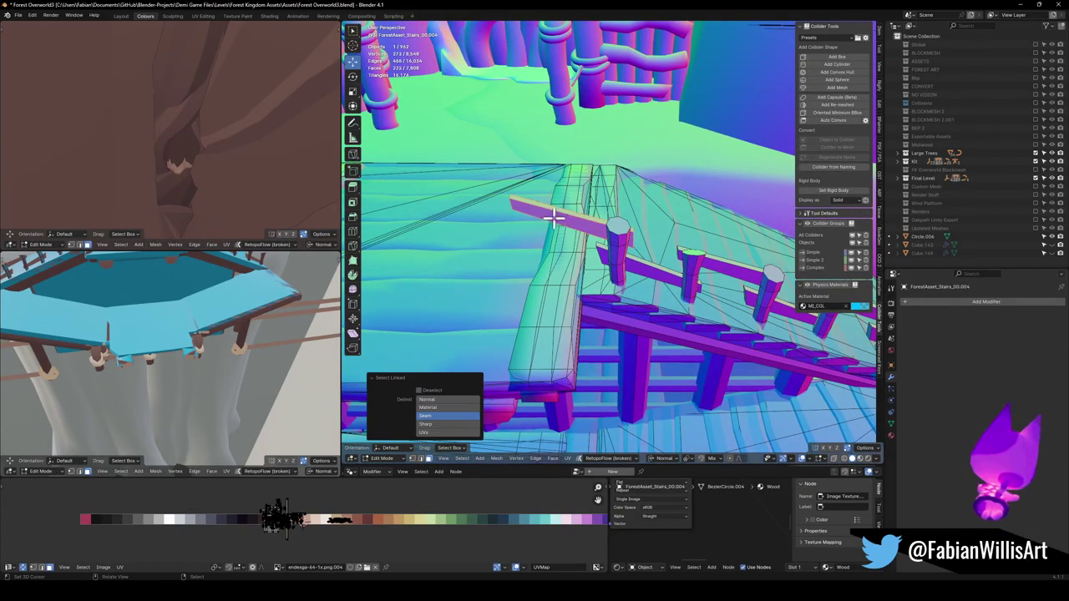
pyautogui.press('l')
pyautogui.moveTo(740, 287); pyautogui.dragTo(628, 302)
pyautogui.press('l')
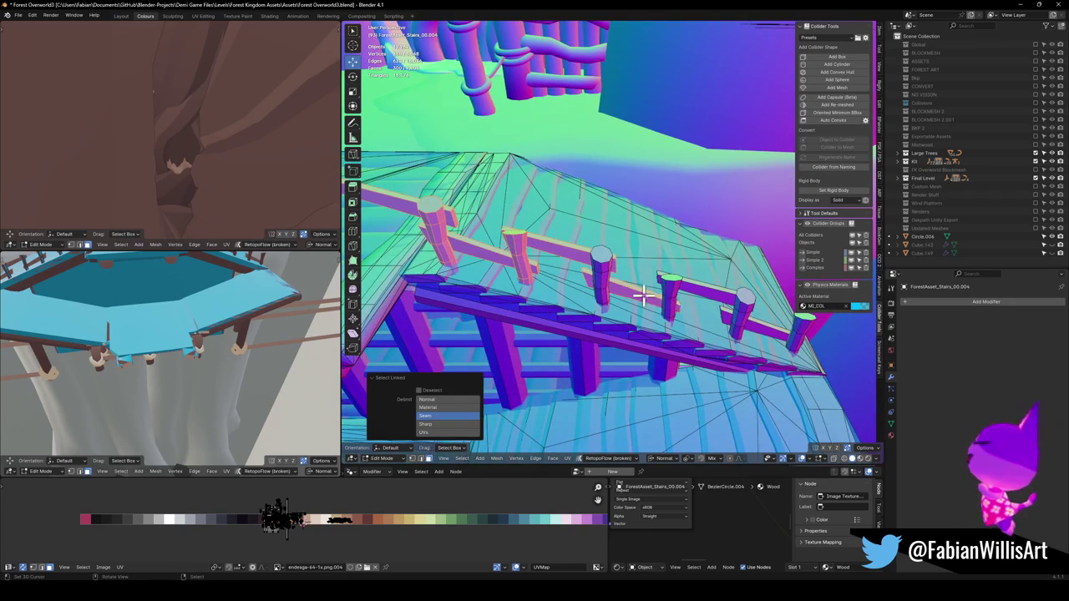
pyautogui.press('l')
pyautogui.press('l')
pyautogui.press('l')
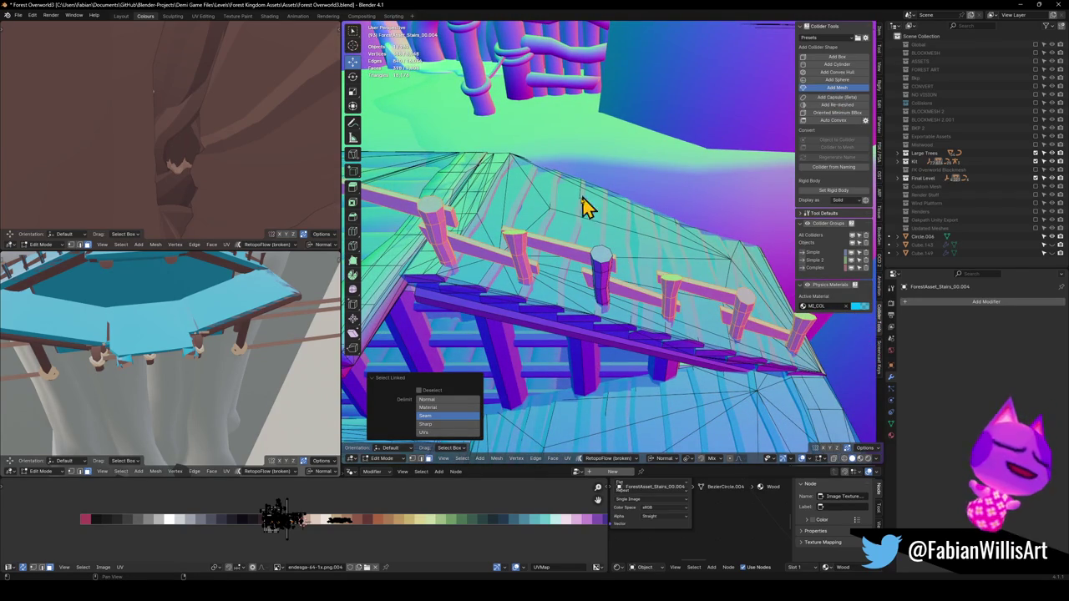
# Add a mesh collider over that railing, decimated to ratio 0.010
pyautogui.click(612, 263)
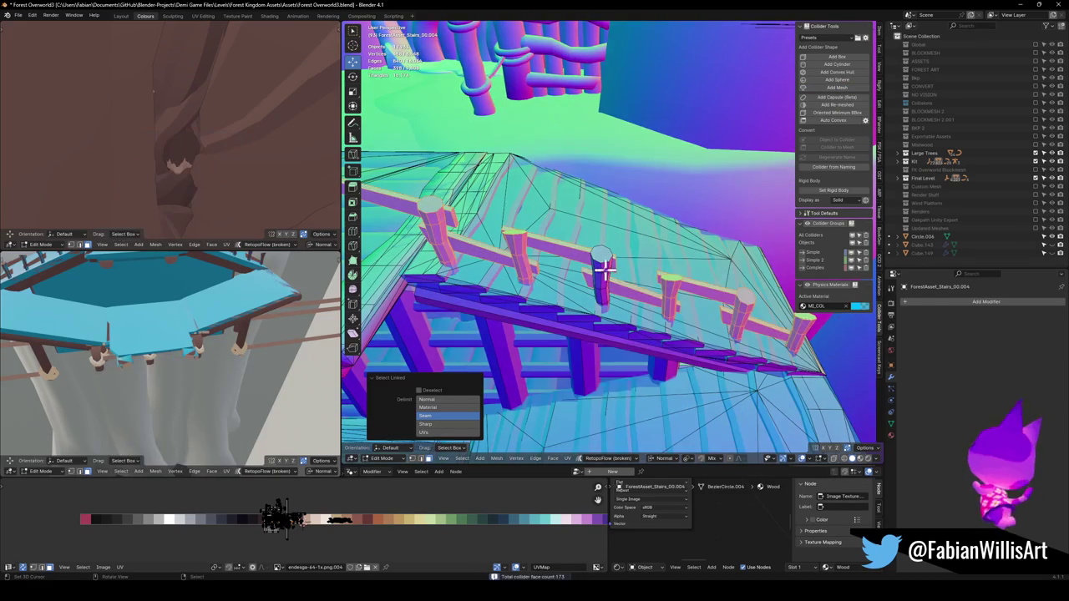
pyautogui.click(817, 88)
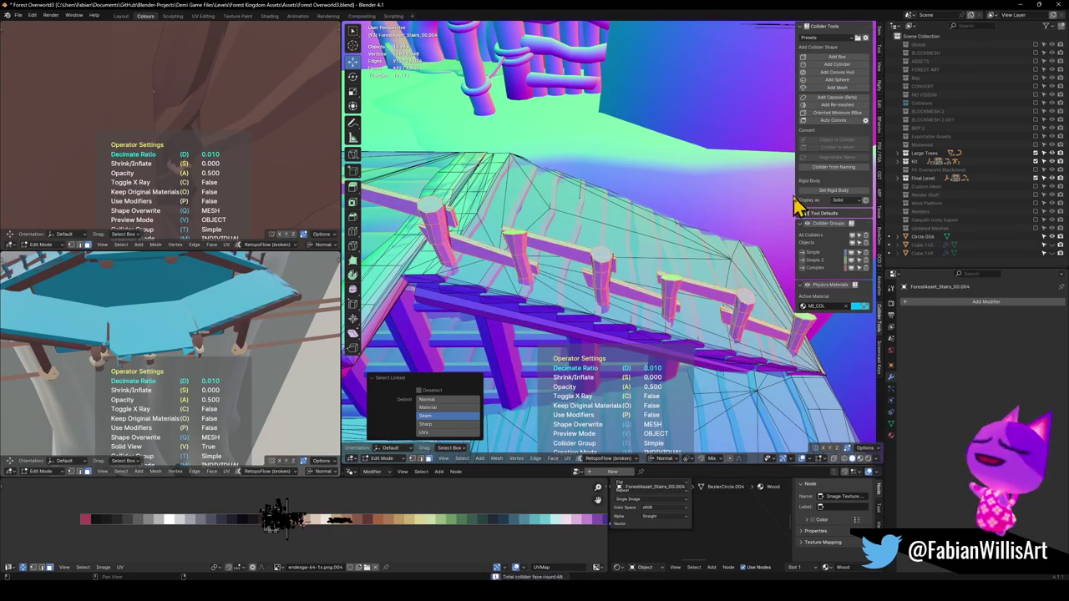
pyautogui.click(711, 226)
pyautogui.moveTo(710, 226)
pyautogui.mouseDown()
pyautogui.moveTo(599, 215)
pyautogui.moveTo(640, 246)
pyautogui.moveTo(643, 232)
pyautogui.mouseUp()
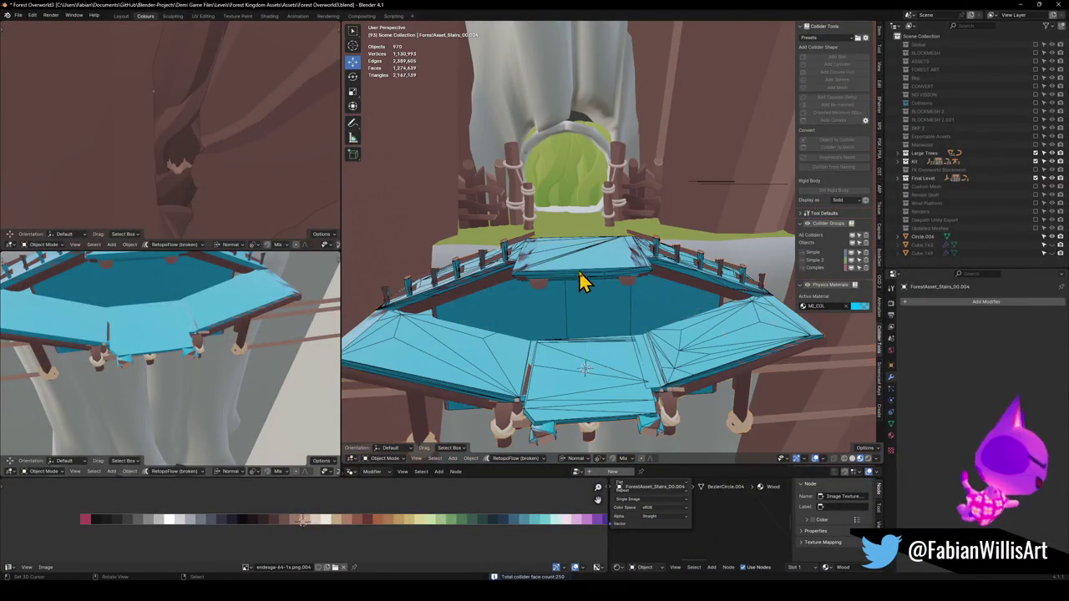
# Unhide hidden objects and delete the left plank railing Dng2_Planks_4.002
pyautogui.click(489, 281)
pyautogui.press('g')
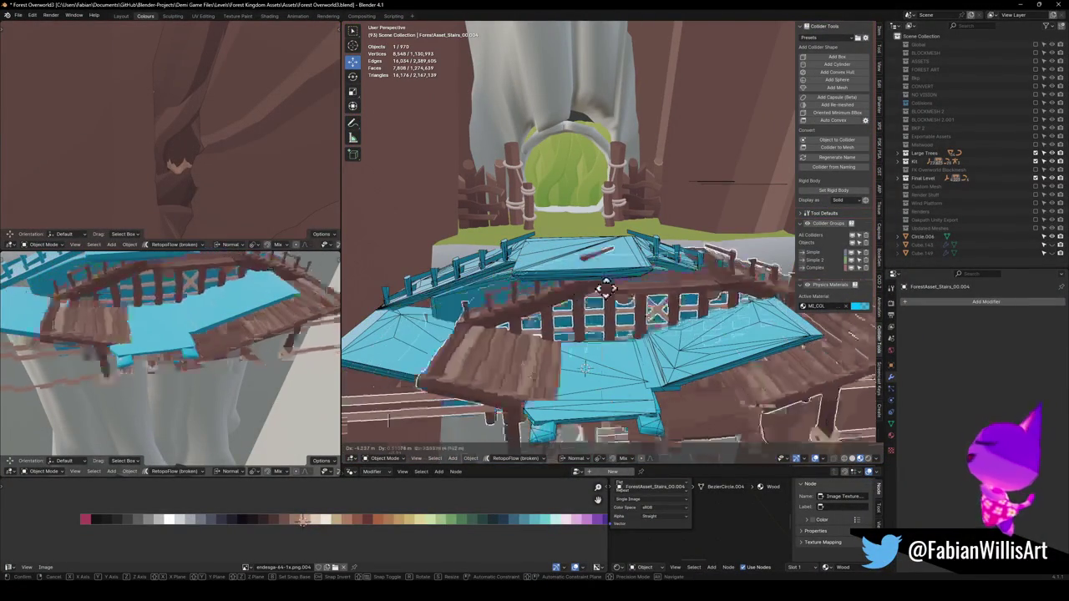
pyautogui.press('Escape')
pyautogui.hotkey('alt', 'h')
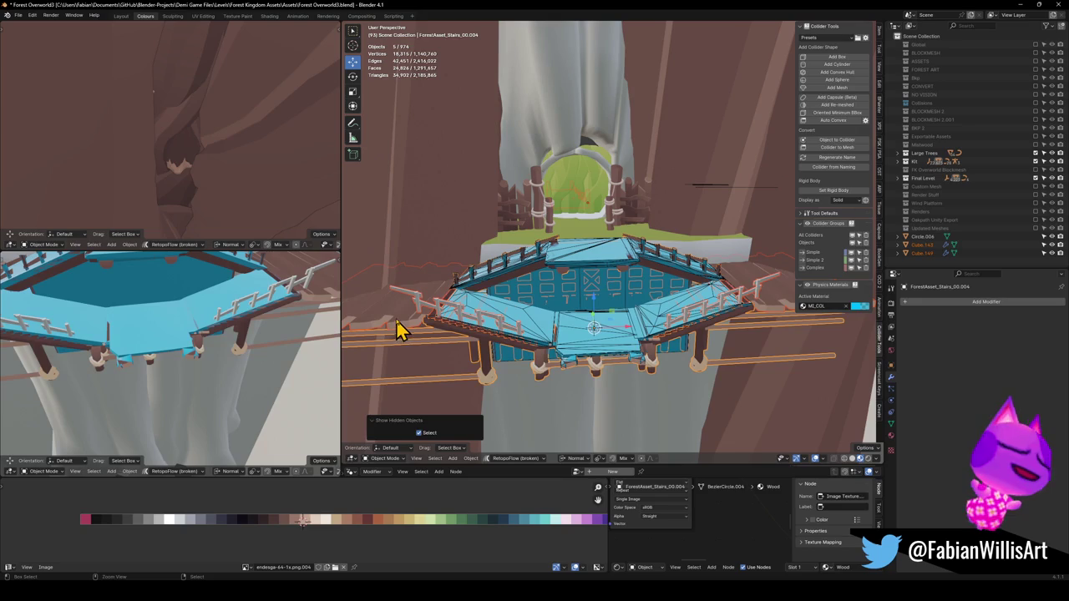
pyautogui.hotkey('ctrl', 'z')
pyautogui.hotkey('alt', 'h')
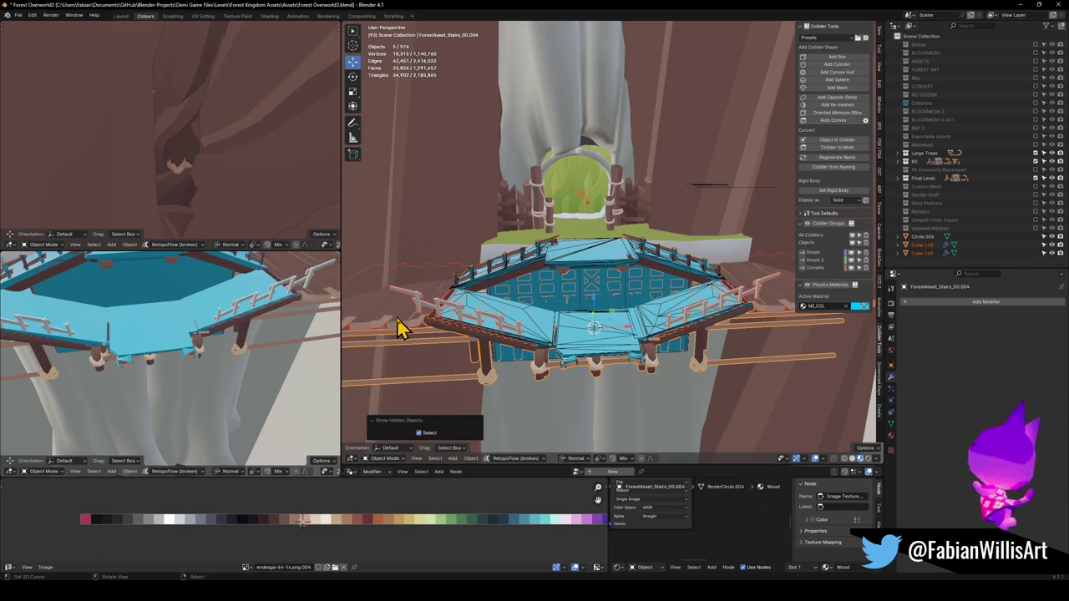
pyautogui.click(406, 323)
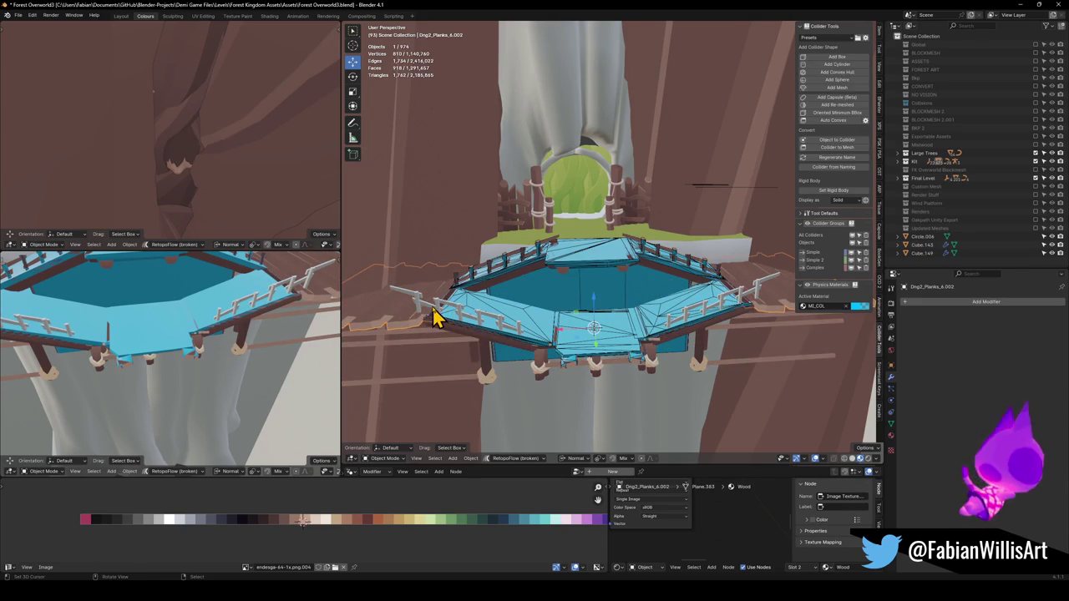
pyautogui.press('Delete')
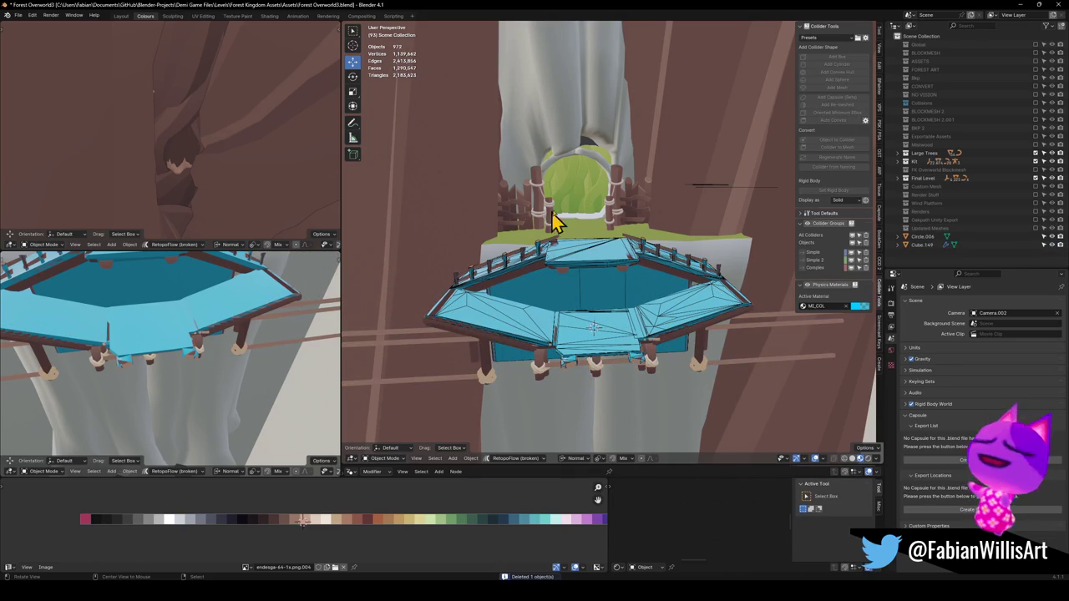
pyautogui.scroll(3, 585, 200)
# Fly through the forest scene over to the rope bridge
pyautogui.hotkey('shift', '`')
pyautogui.press('w')
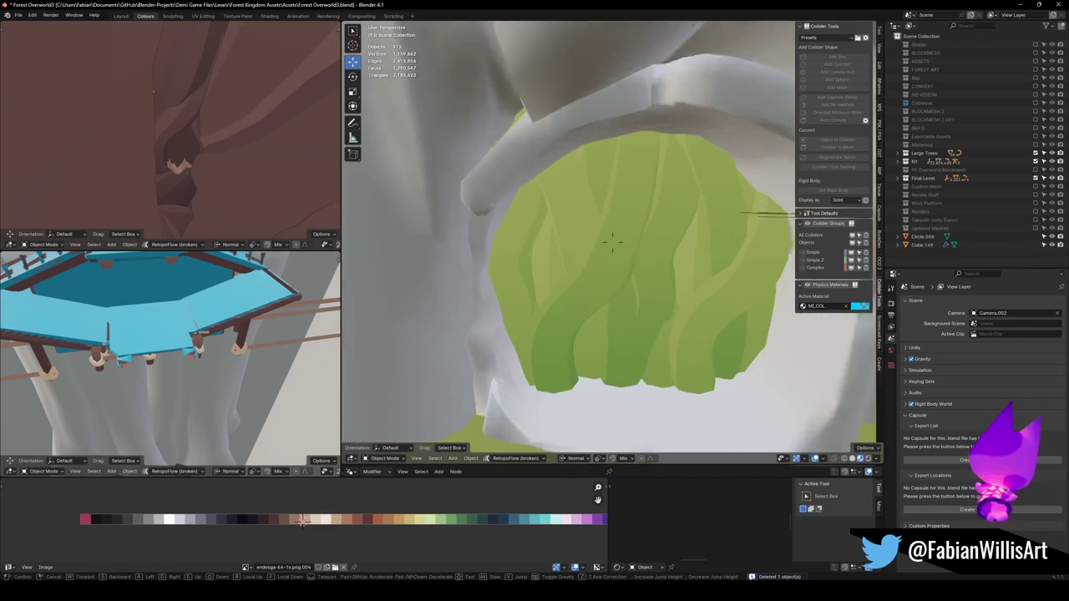
pyautogui.press('s')
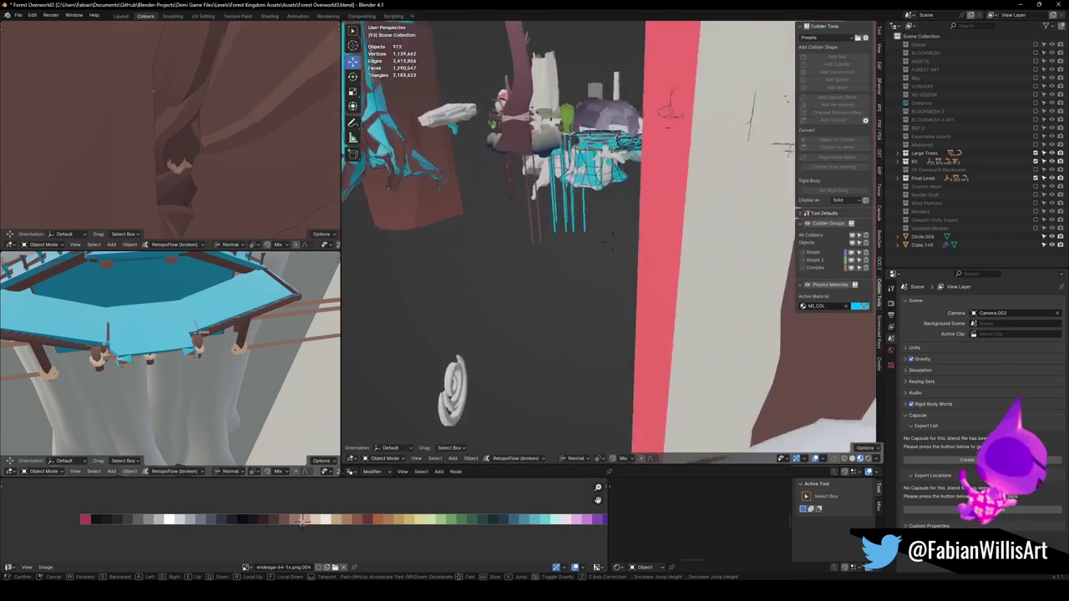
pyautogui.press('s')
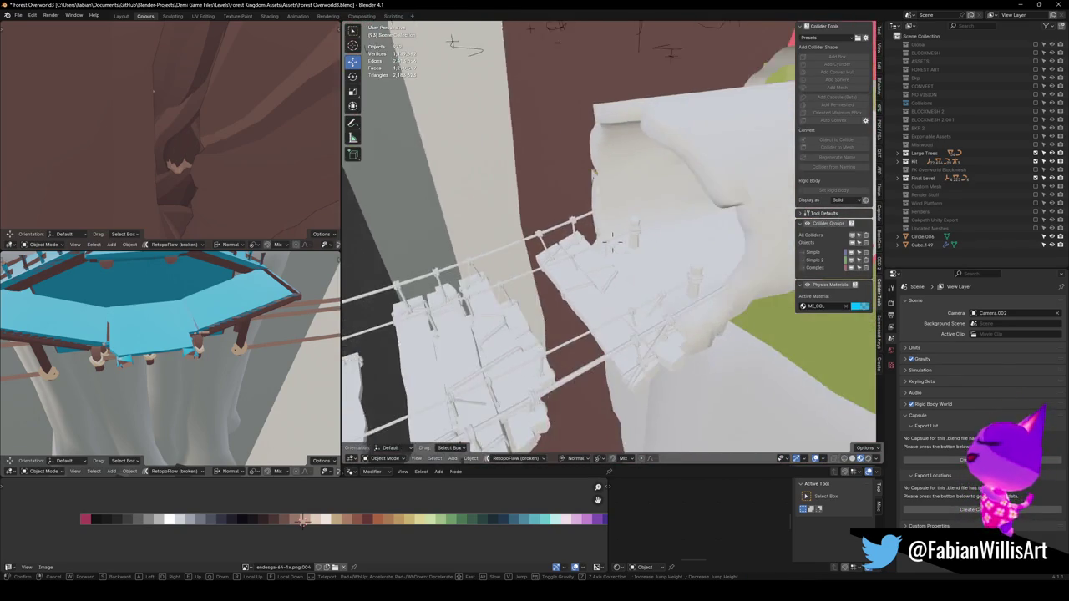
pyautogui.press('w')
pyautogui.click(573, 250)
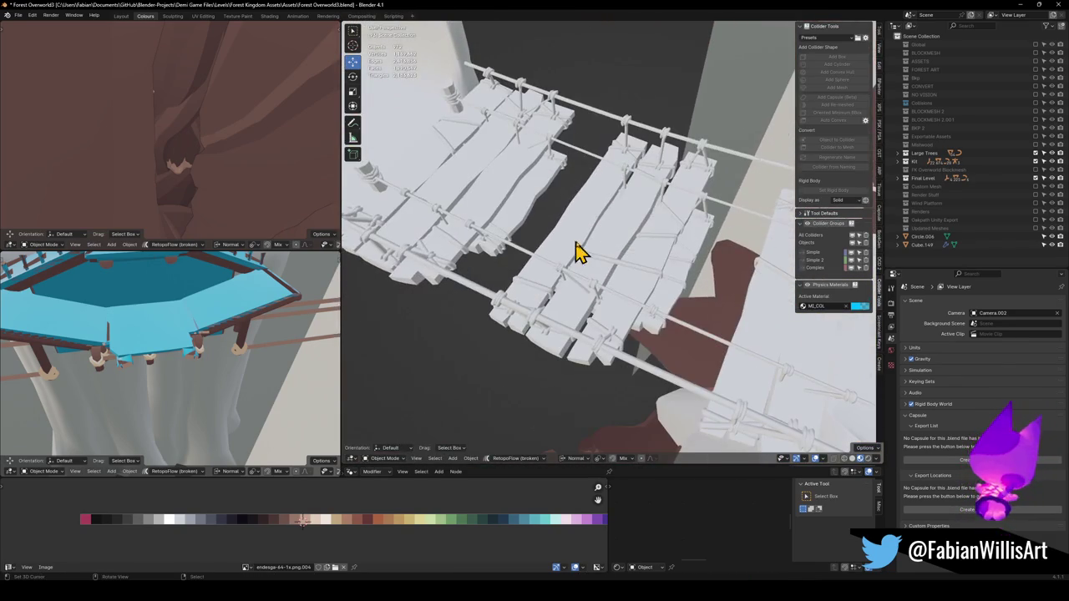
# Delete the rope bridge object and save the file
pyautogui.click(673, 267)
pyautogui.press('Delete')
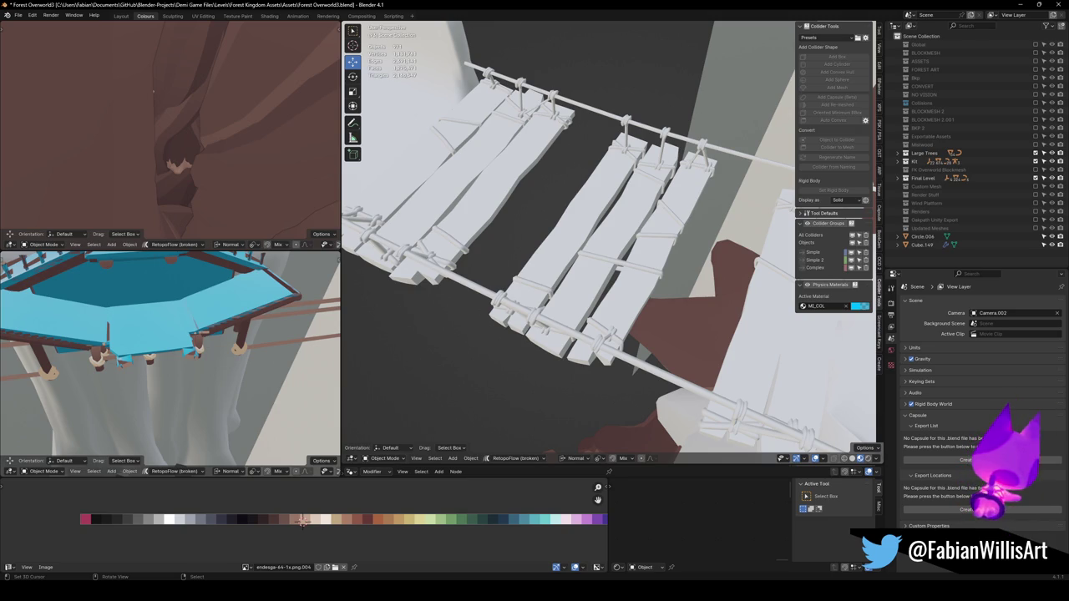
pyautogui.hotkey('ctrl', 's')
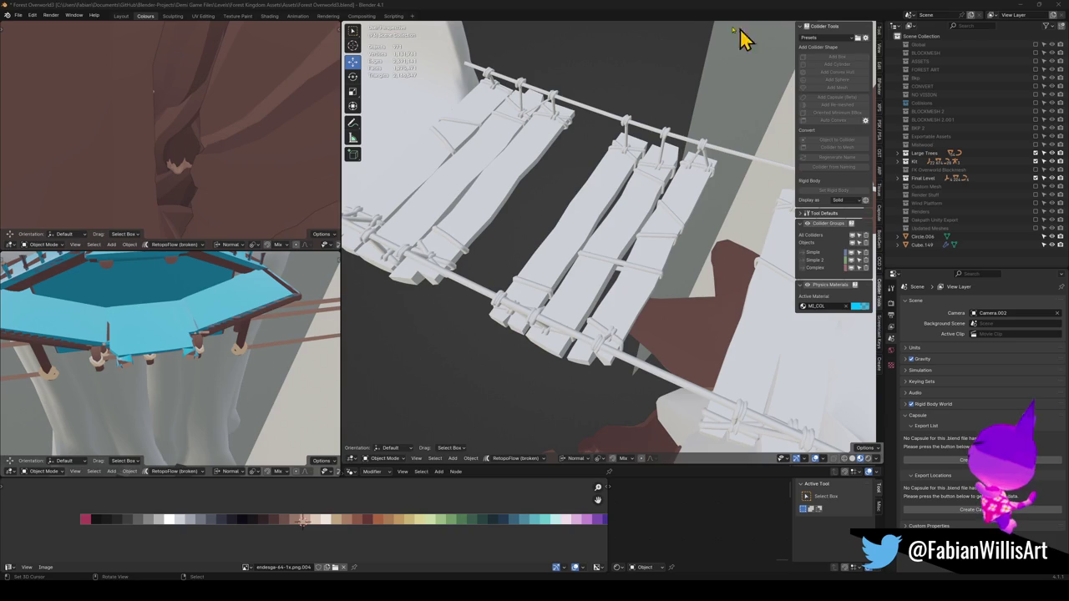
pyautogui.hotkey('shift', '`')
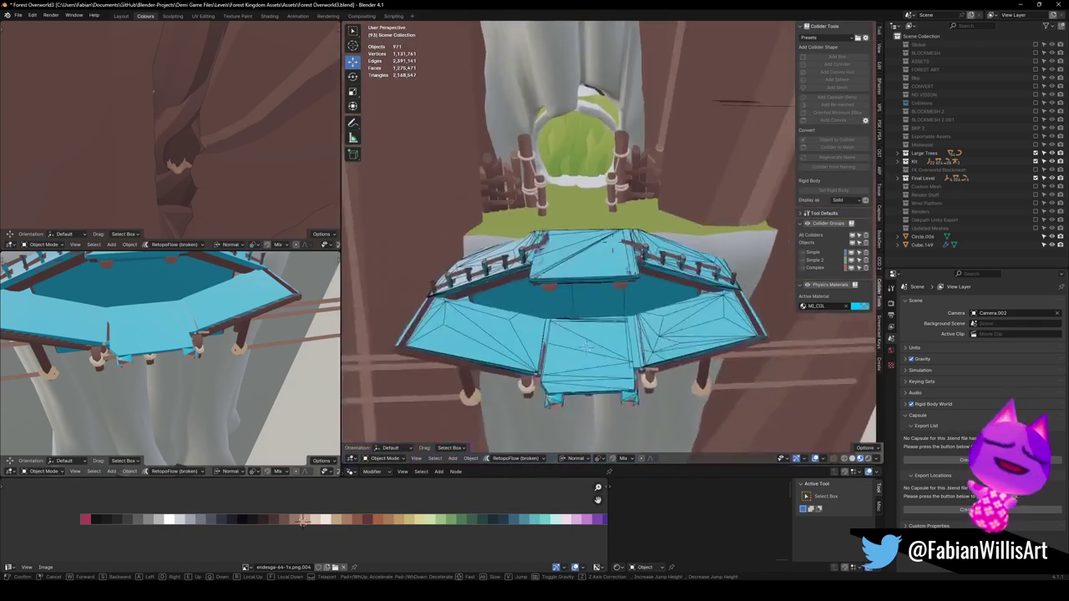
# Save, then shift-select the stair collider pieces and test-move them without committing
pyautogui.click(612, 242)
pyautogui.hotkey('ctrl', 's')
pyautogui.keyDown('shift'); pyautogui.click(501, 334); pyautogui.keyUp('shift')
pyautogui.keyDown('shift'); pyautogui.click(635, 349); pyautogui.keyUp('shift')
pyautogui.keyDown('shift'); pyautogui.click(718, 342); pyautogui.keyUp('shift')
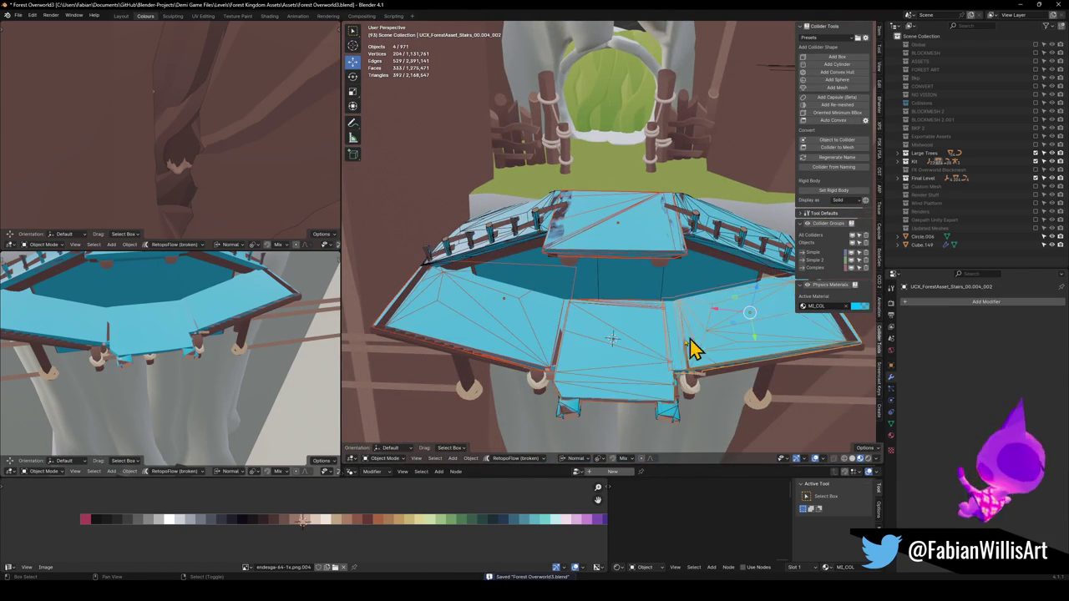
pyautogui.keyDown('shift'); pyautogui.click(666, 409); pyautogui.keyUp('shift')
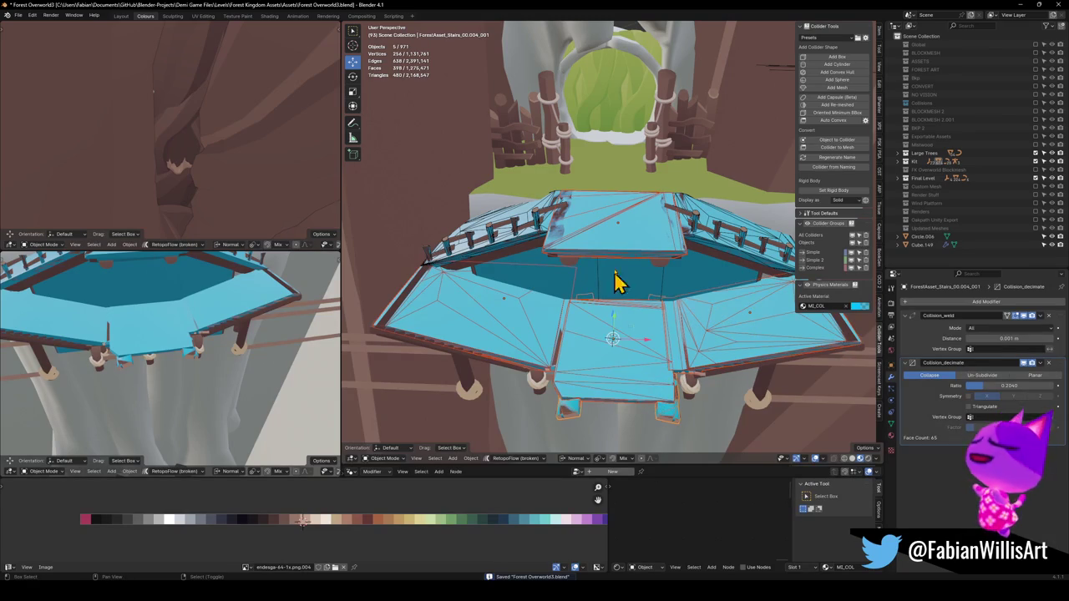
pyautogui.keyDown('shift'); pyautogui.click(489, 239); pyautogui.keyUp('shift')
pyautogui.keyDown('shift'); pyautogui.click(493, 239); pyautogui.keyUp('shift')
pyautogui.press('g')
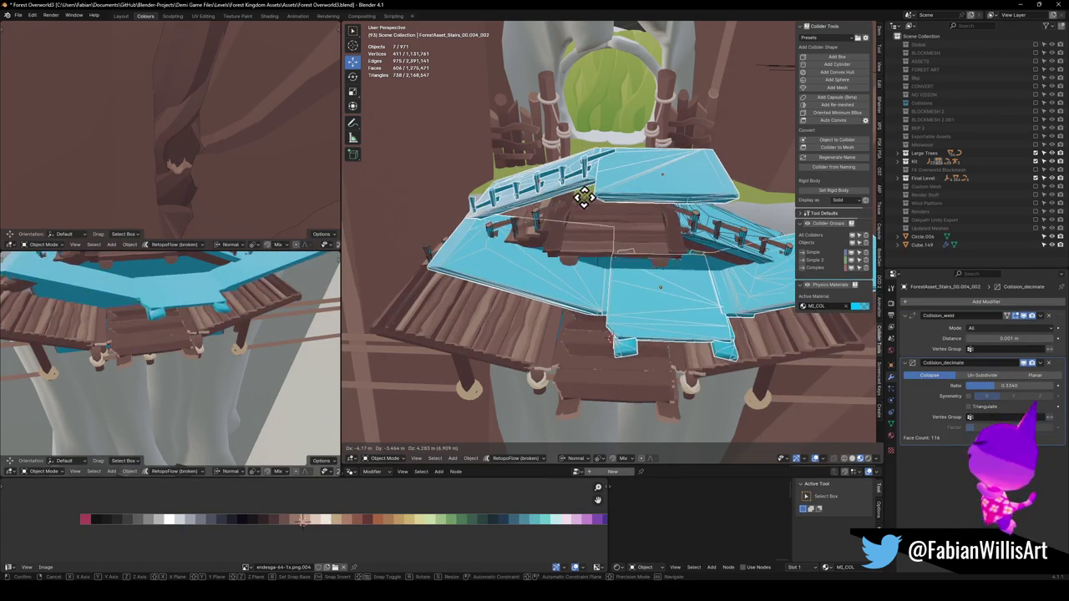
pyautogui.rightClick(585, 194)
# Add the convex-hull railing collider and one more collider to the selection, checking with test moves
pyautogui.hotkey('shift', 'alt', 'c')
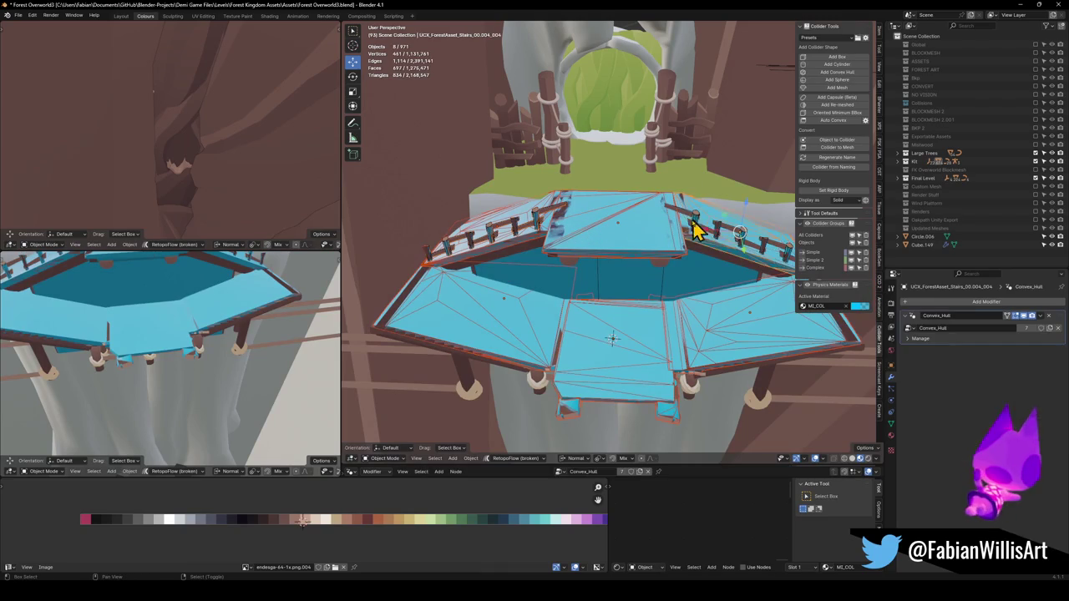
pyautogui.keyDown('shift'); pyautogui.click(697, 232); pyautogui.keyUp('shift')
pyautogui.press('g')
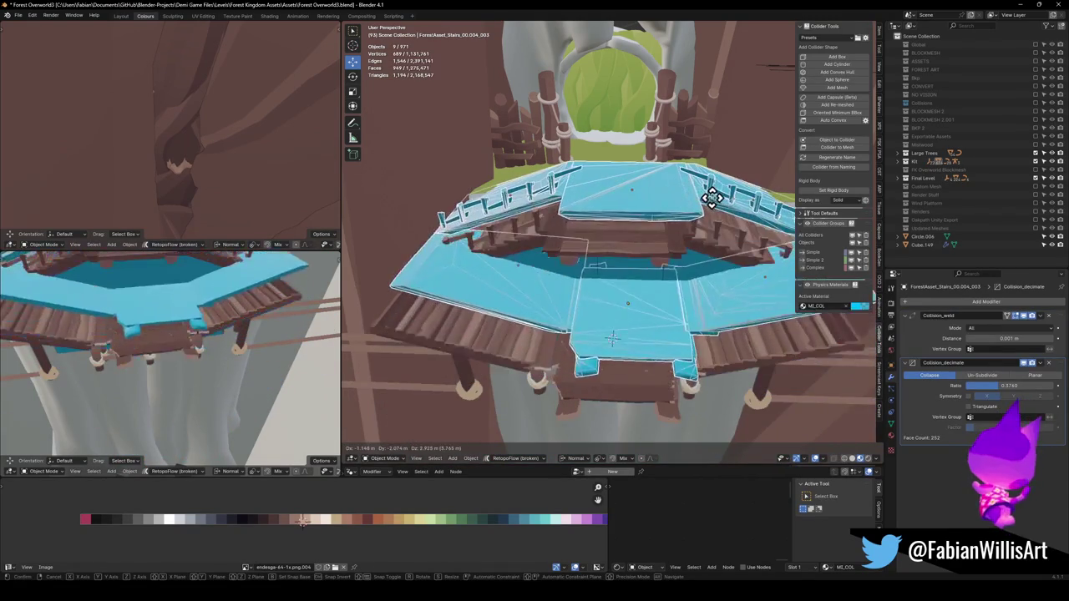
pyautogui.click(668, 177)
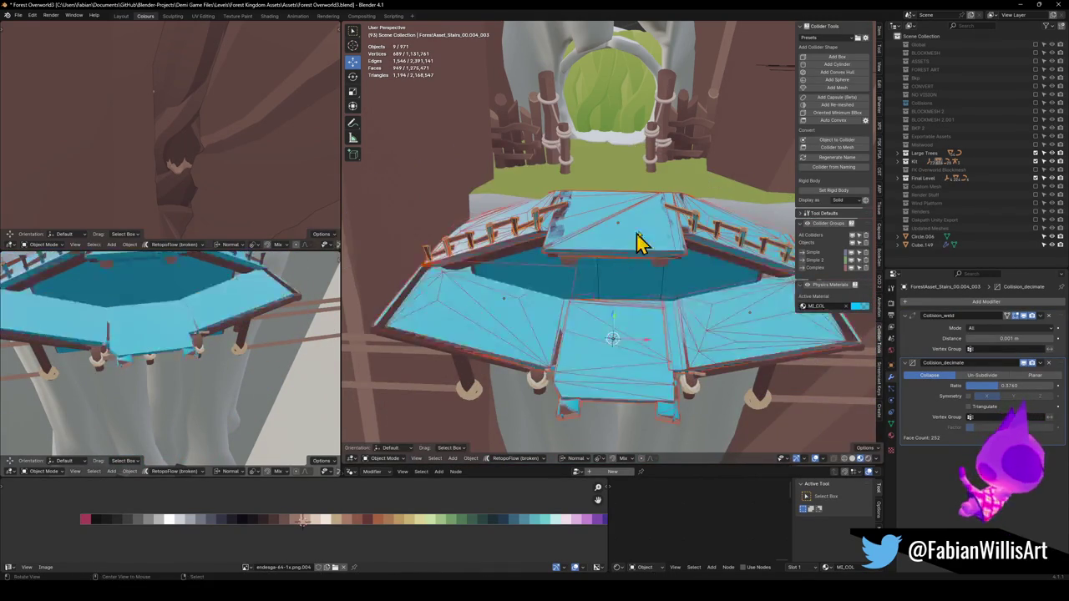
pyautogui.scroll(3, 628, 253)
pyautogui.scroll(-3, 635, 250)
pyautogui.hotkey('ctrl', 'z')
pyautogui.press('g')
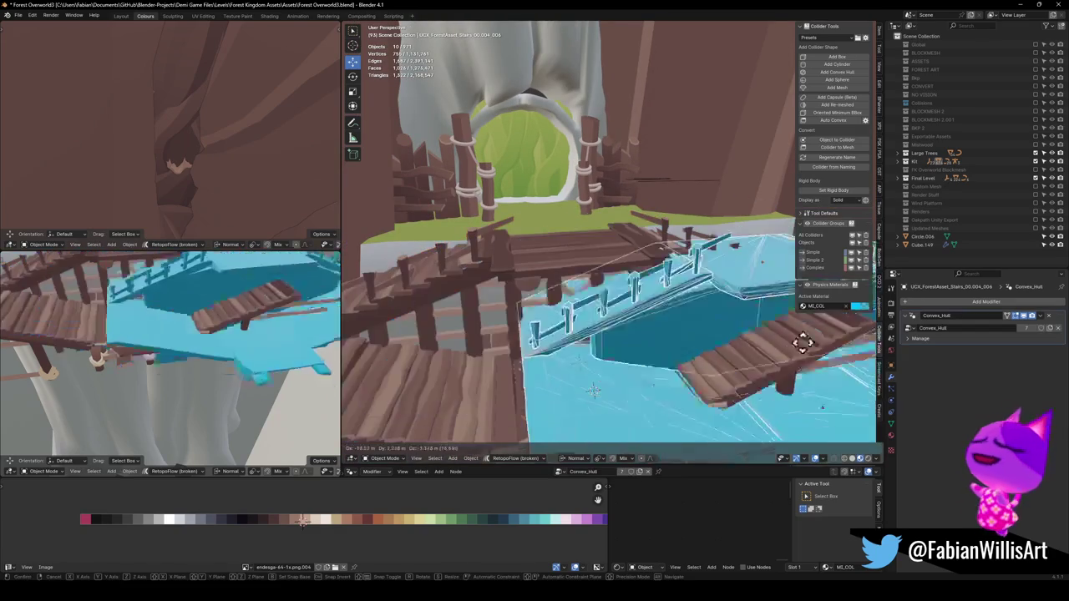
pyautogui.press('Escape')
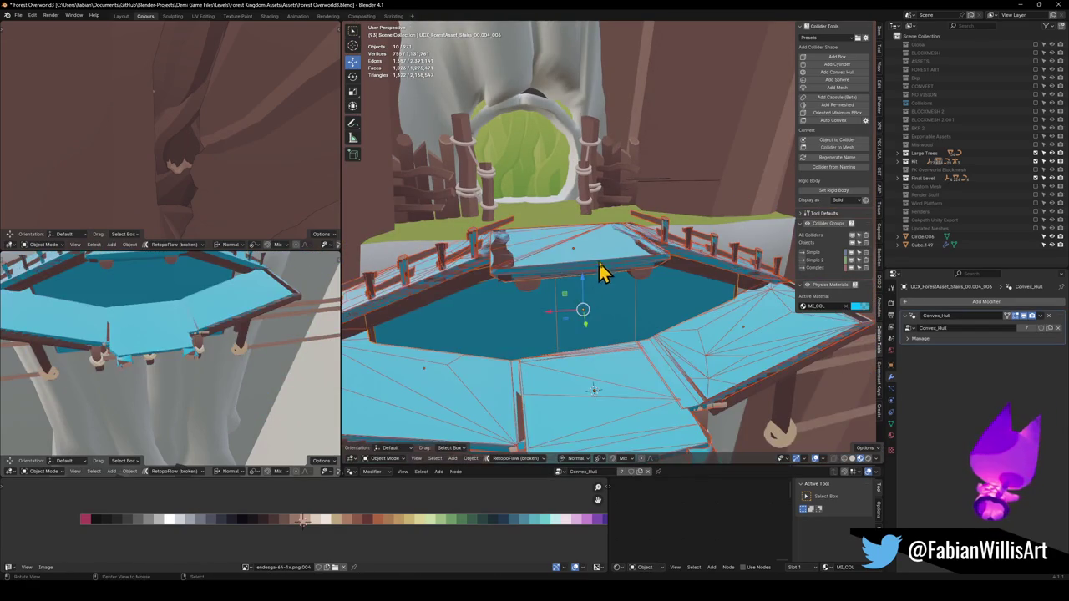
pyautogui.scroll(-5, 596, 274)
pyautogui.moveTo(607, 260)
pyautogui.mouseDown()
pyautogui.moveTo(615, 263)
pyautogui.moveTo(599, 239)
pyautogui.moveTo(530, 292)
pyautogui.moveTo(470, 279)
pyautogui.moveTo(648, 270)
pyautogui.mouseUp()
# Convert the ten selected colliders to plain meshes and isolate them in local view
pyautogui.press('g')
pyautogui.press('Escape')
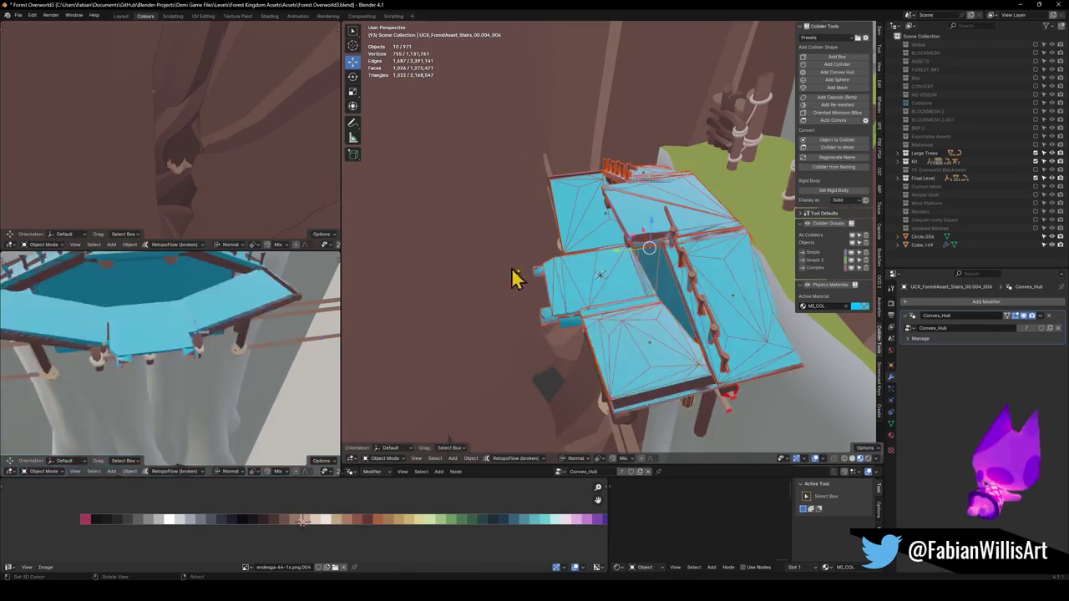
pyautogui.click(594, 254)
pyautogui.moveTo(596, 262)
pyautogui.mouseDown()
pyautogui.moveTo(608, 262)
pyautogui.moveTo(604, 250)
pyautogui.moveTo(538, 255)
pyautogui.mouseUp()
pyautogui.scroll(8, 539, 255)
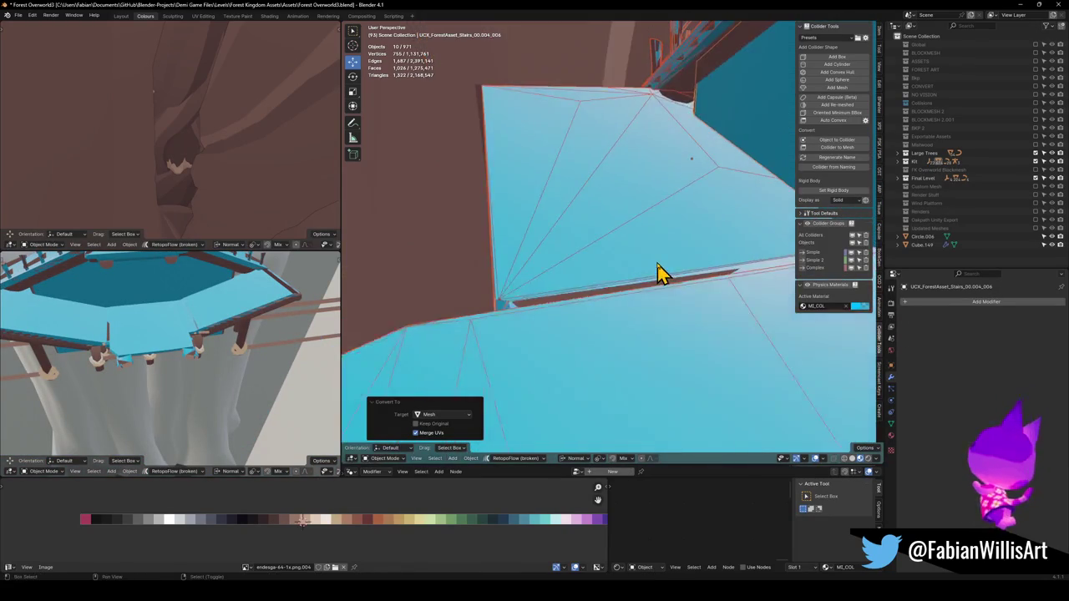
pyautogui.hotkey('shift', 'h')
pyautogui.moveTo(650, 320)
pyautogui.mouseDown()
pyautogui.moveTo(726, 276)
pyautogui.moveTo(508, 281)
pyautogui.moveTo(582, 282)
pyautogui.moveTo(685, 242)
pyautogui.moveTo(707, 279)
pyautogui.moveTo(644, 287)
pyautogui.moveTo(520, 341)
pyautogui.moveTo(556, 291)
pyautogui.moveTo(623, 279)
pyautogui.moveTo(568, 289)
pyautogui.moveTo(513, 281)
pyautogui.moveTo(568, 289)
pyautogui.mouseUp()
pyautogui.scroll(-6, 573, 292)
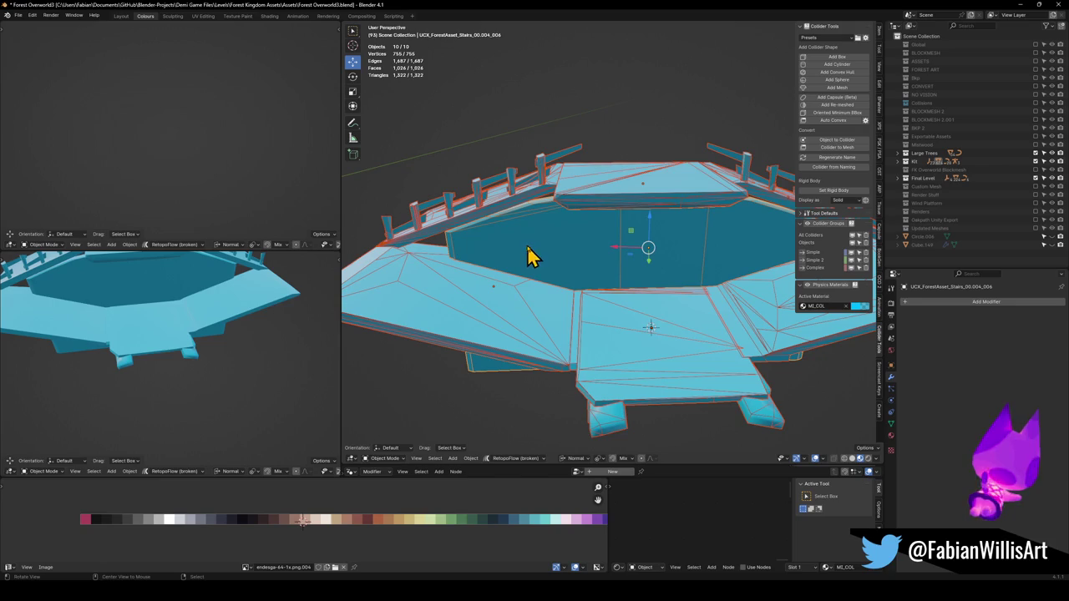
# Join the collider pieces into one UCX_ForestAsset_Stairs_00.004_006 mesh and enter Edit Mode
pyautogui.scroll(8, 660, 250)
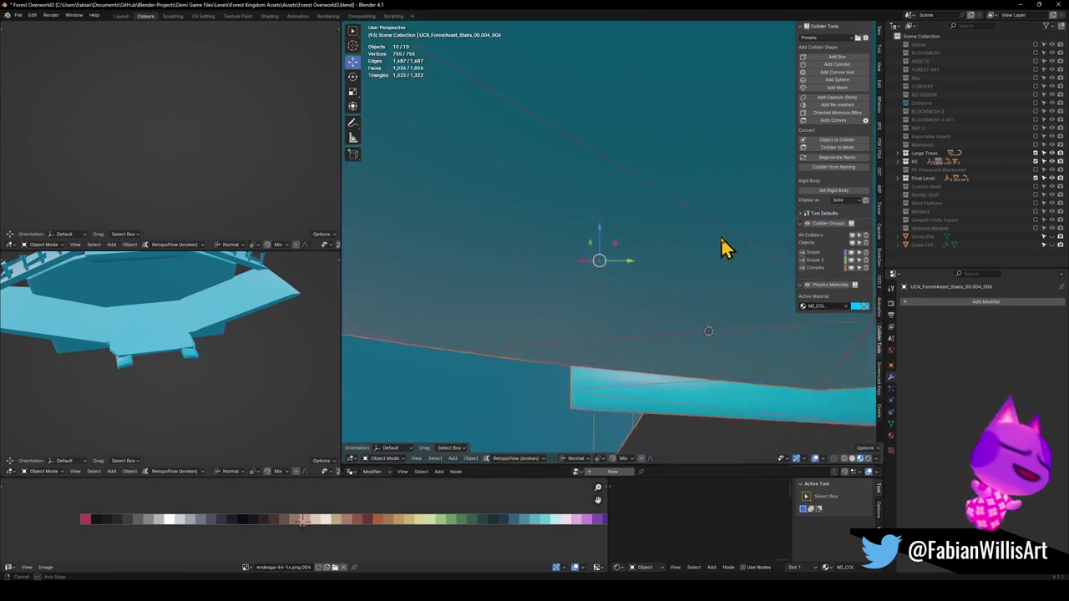
pyautogui.scroll(-3, 723, 246)
pyautogui.moveTo(704, 260)
pyautogui.mouseDown()
pyautogui.moveTo(652, 270)
pyautogui.moveTo(650, 301)
pyautogui.moveTo(632, 266)
pyautogui.moveTo(696, 243)
pyautogui.moveTo(710, 217)
pyautogui.moveTo(587, 245)
pyautogui.mouseUp()
pyautogui.press('KP_Divide')
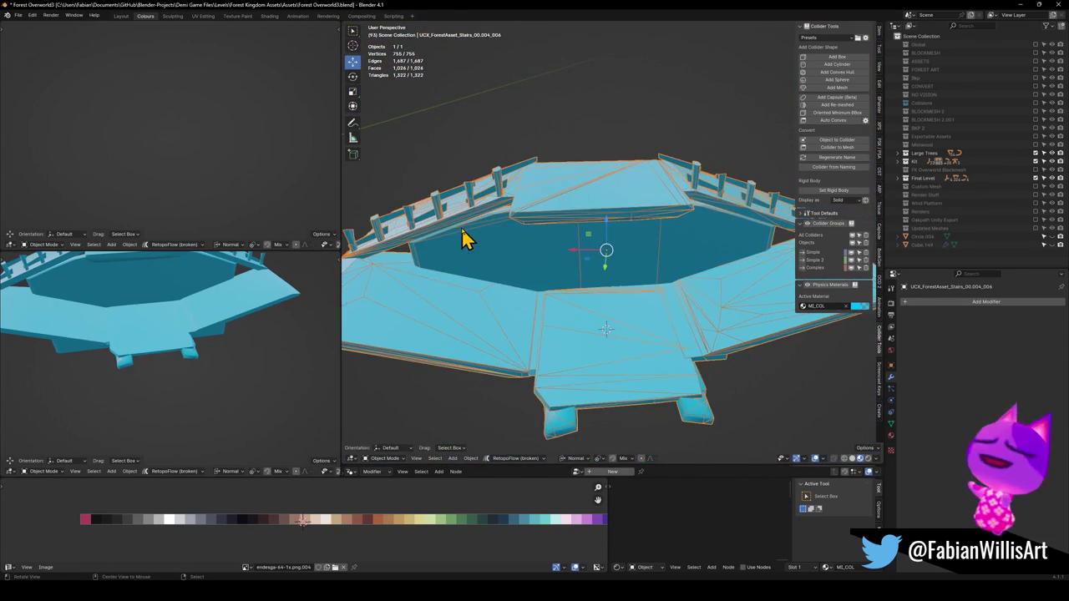
pyautogui.scroll(8, 592, 281)
pyautogui.press('Tab')
pyautogui.scroll(-4, 585, 292)
# Move the inner deck-wall face under the railing along its Normal orientation
pyautogui.click(611, 301)
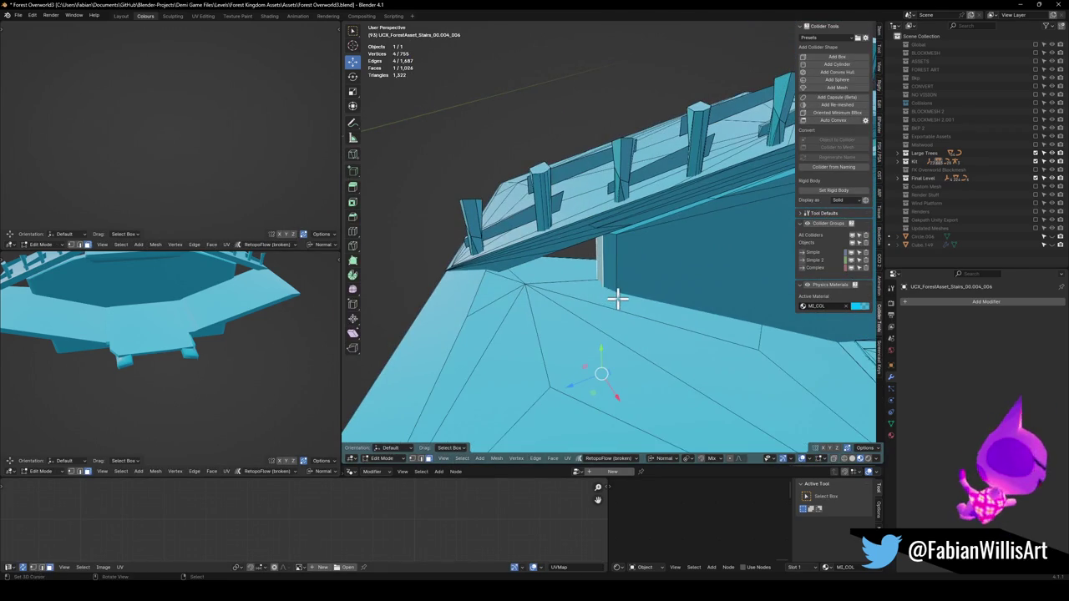
pyautogui.press(',')
pyautogui.click(618, 390)
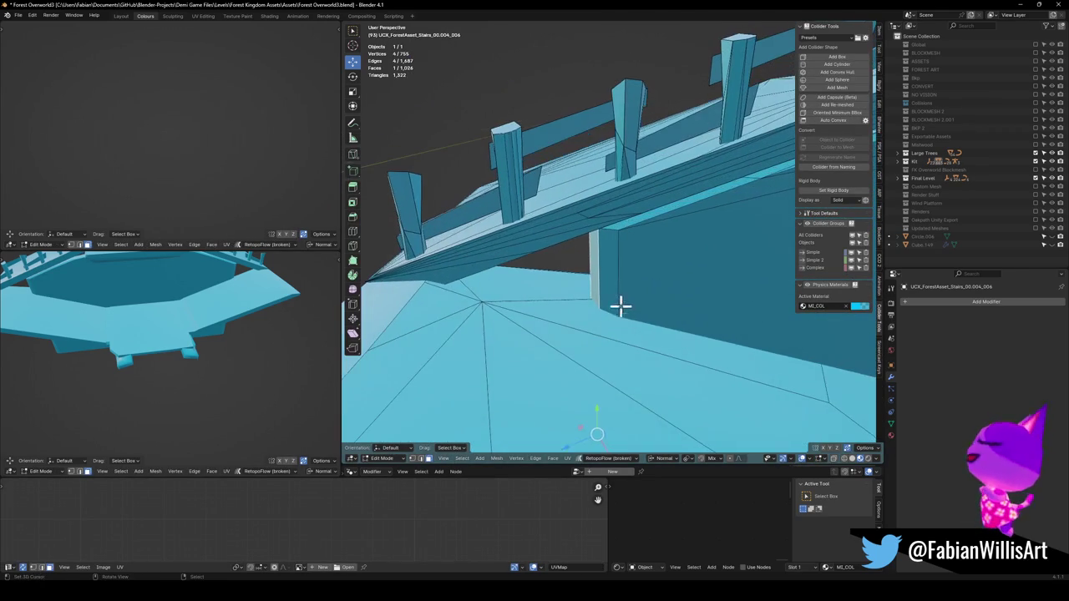
pyautogui.press('g')
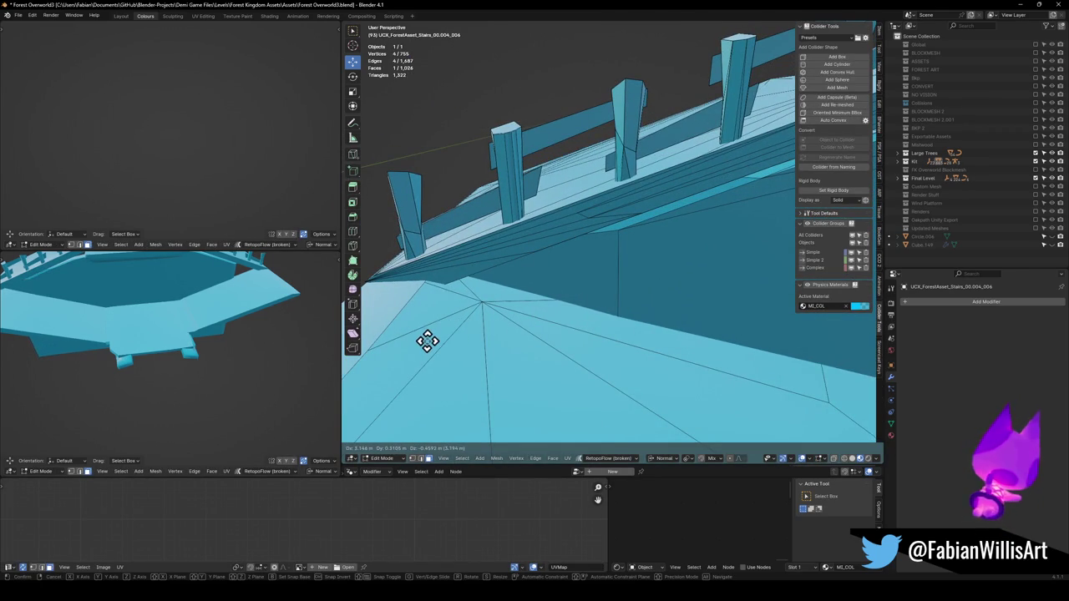
pyautogui.click(424, 341)
pyautogui.moveTo(424, 341)
pyautogui.mouseDown()
pyautogui.moveTo(651, 241)
pyautogui.moveTo(513, 248)
pyautogui.moveTo(640, 238)
pyautogui.moveTo(660, 264)
pyautogui.mouseUp()
pyautogui.scroll(-4, 660, 264)
pyautogui.press('g')
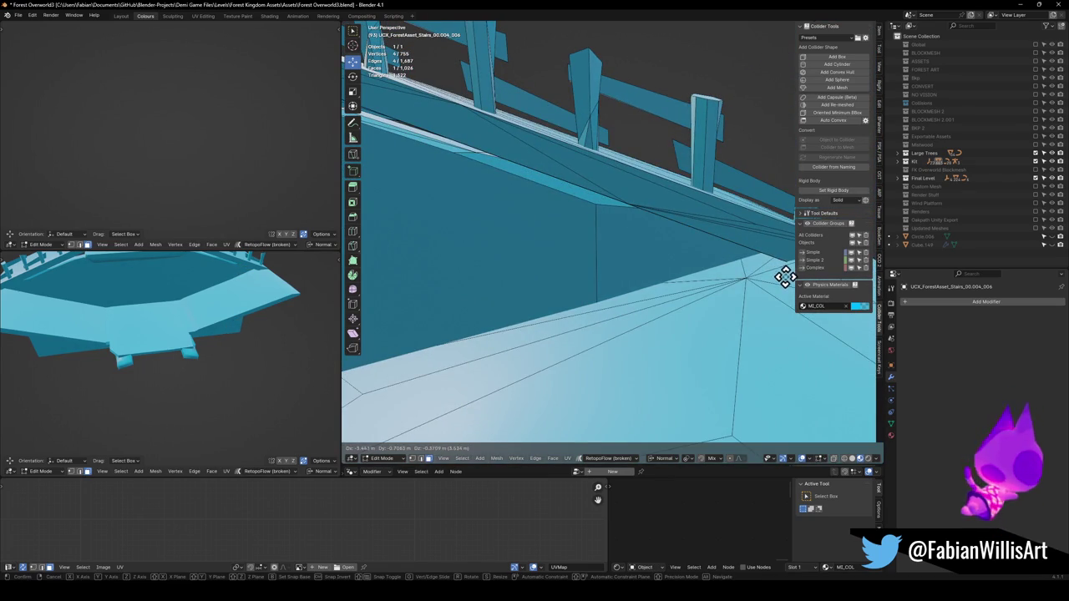
pyautogui.click(785, 277)
pyautogui.hotkey('alt', 'a')
pyautogui.scroll(-3, 661, 251)
pyautogui.moveTo(661, 250)
pyautogui.mouseDown()
pyautogui.moveTo(617, 267)
pyautogui.moveTo(671, 248)
pyautogui.moveTo(627, 289)
pyautogui.moveTo(680, 281)
pyautogui.moveTo(610, 285)
pyautogui.moveTo(601, 310)
pyautogui.mouseUp()
pyautogui.scroll(-3, 670, 248)
# Return to Object Mode, save Forest Overworld3.blend, and exit local view
pyautogui.press('Tab')
pyautogui.hotkey('ctrl', 's')
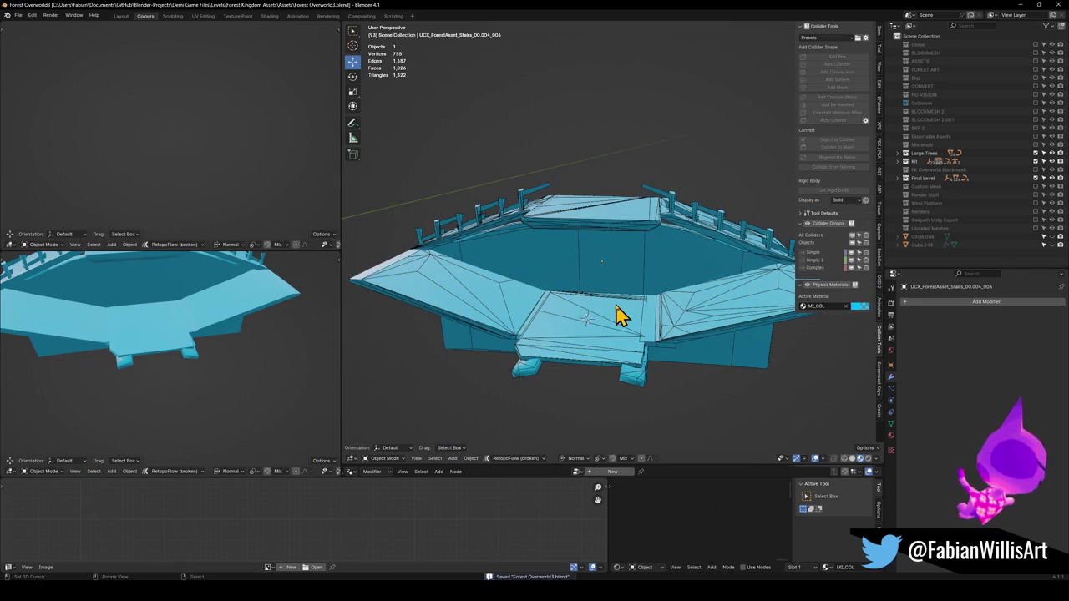
pyautogui.press('KP_Divide')
pyautogui.moveTo(610, 279)
pyautogui.mouseDown()
pyautogui.moveTo(609, 306)
pyautogui.moveTo(601, 298)
pyautogui.mouseUp()
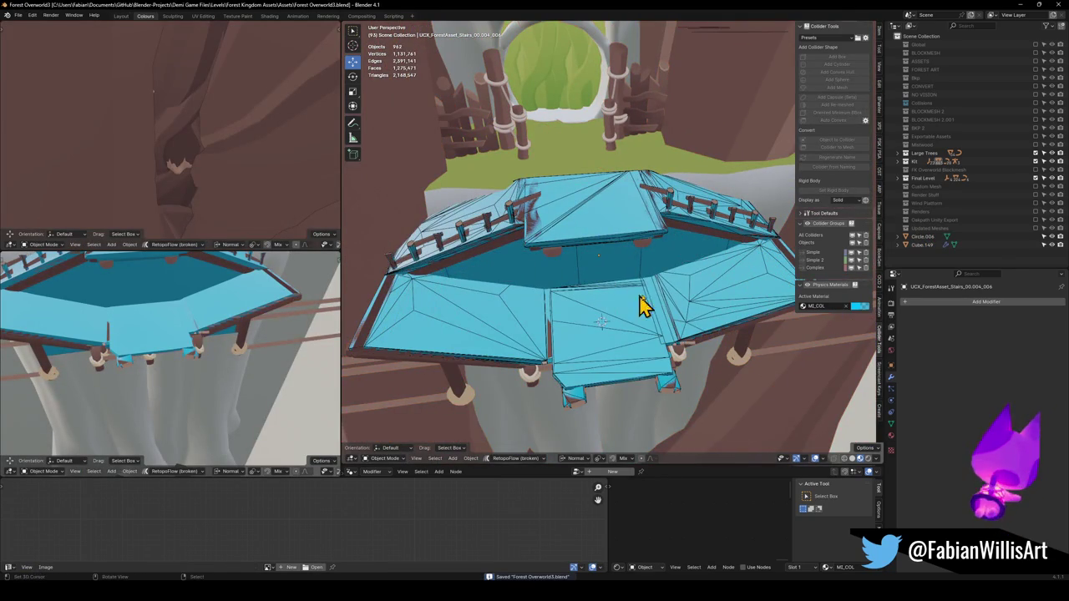
# Select the FK_OVERWORLD empty and its children for FBX export
pyautogui.hotkey('shift', '`')
pyautogui.press('w')
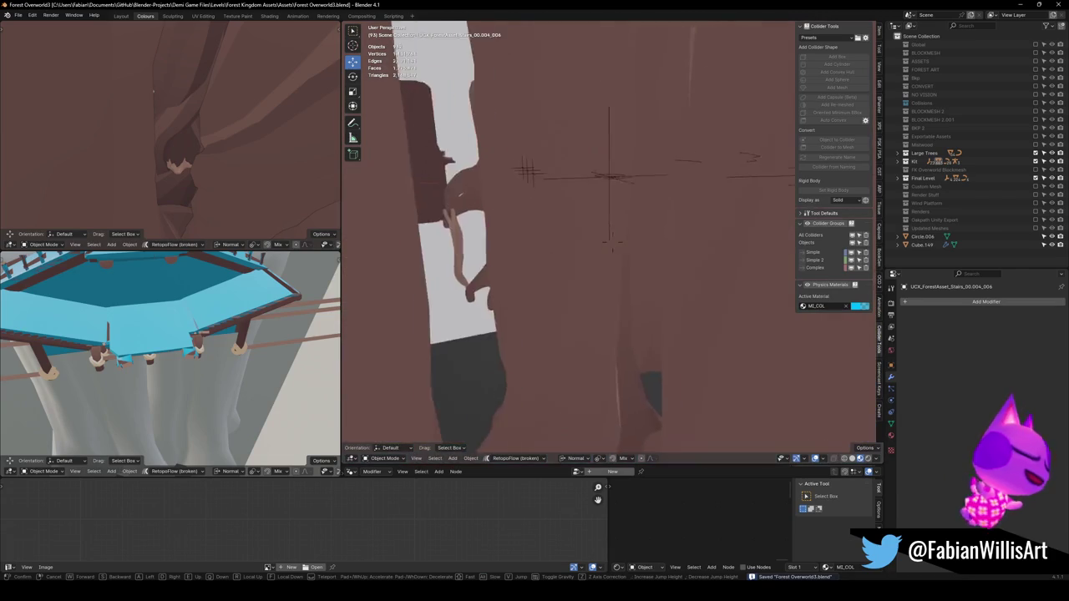
pyautogui.click(644, 281)
pyautogui.click(613, 234)
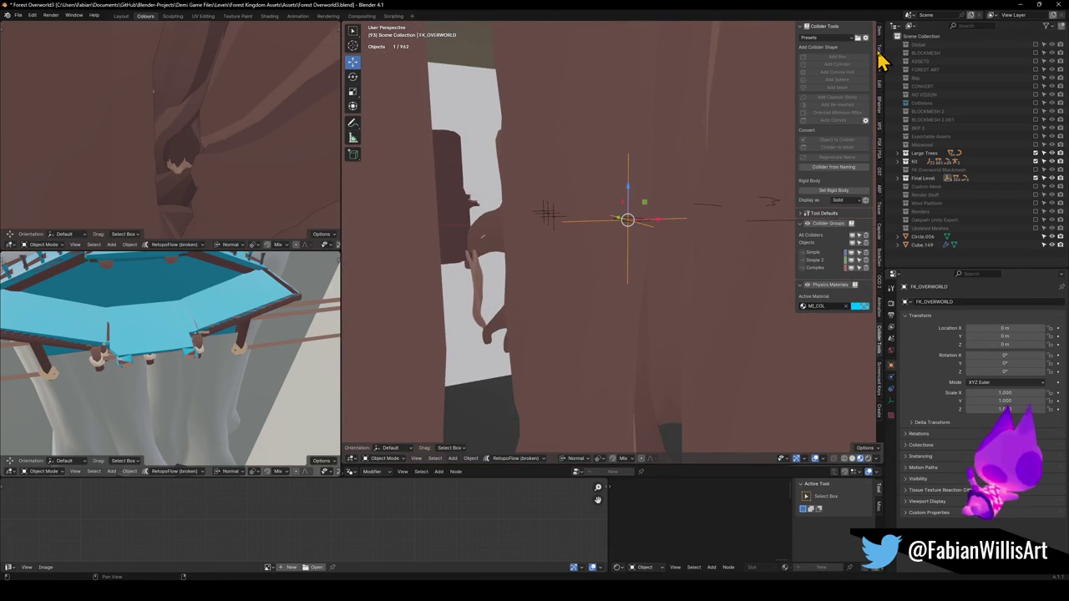
pyautogui.click(878, 50)
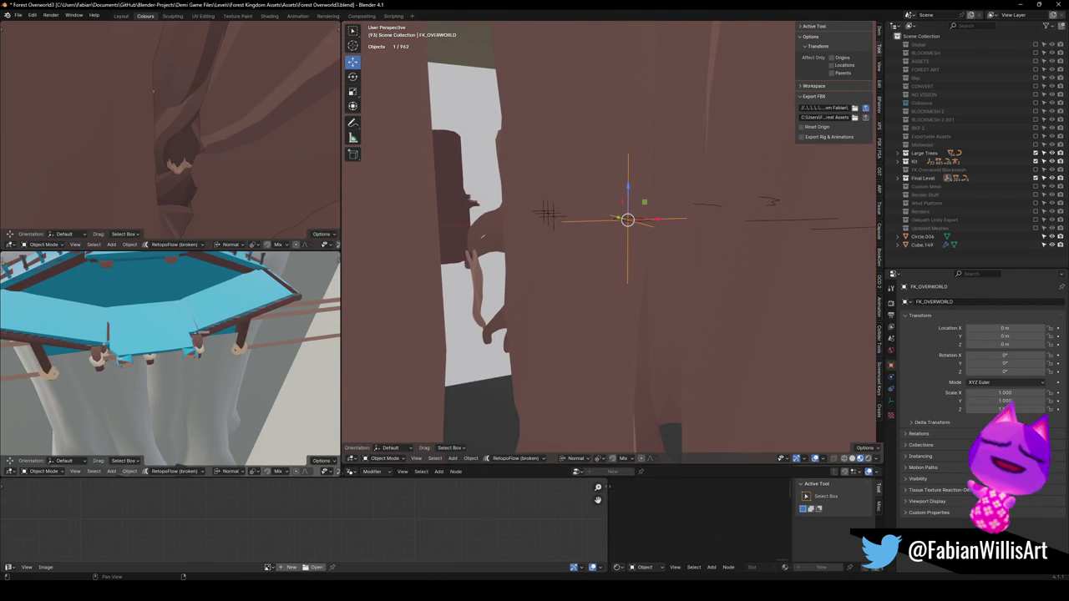
pyautogui.hotkey('shift', ']')
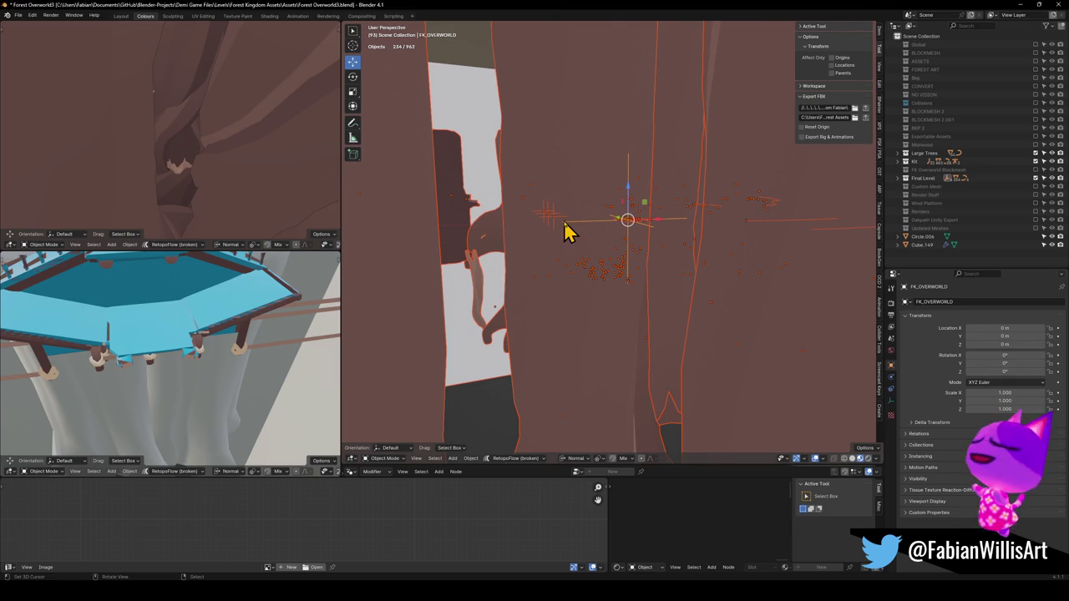
# Deselect everything, save, check the result in Unity, and return to Blender
pyautogui.hotkey('alt', 'a')
pyautogui.hotkey('ctrl', 's')
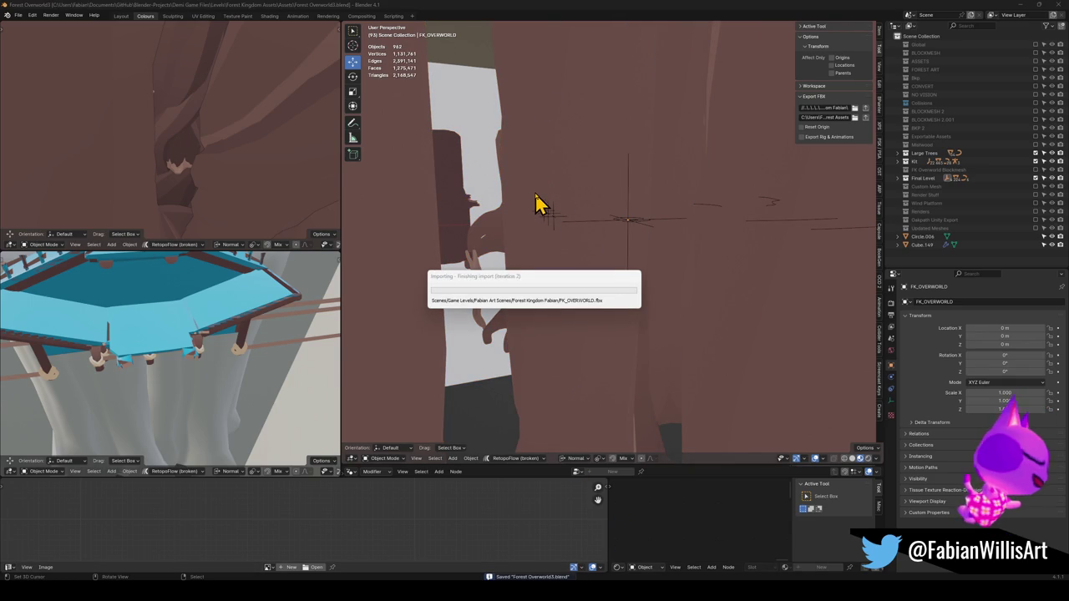
pyautogui.hotkey('alt', 'Tab')
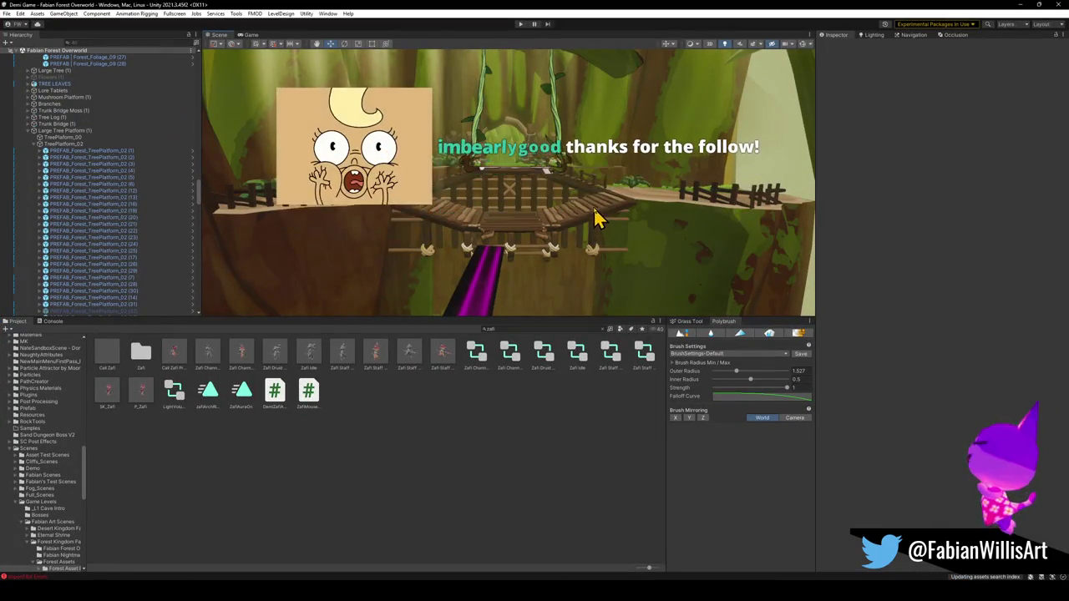
pyautogui.moveTo(589, 217); pyautogui.dragTo(596, 219)
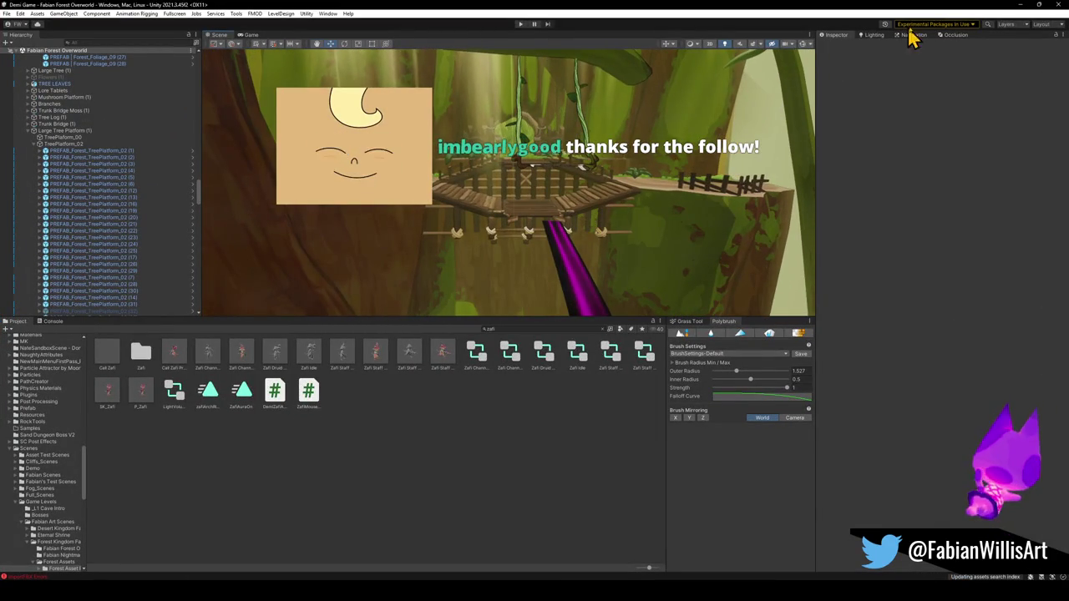
pyautogui.click(1020, 5)
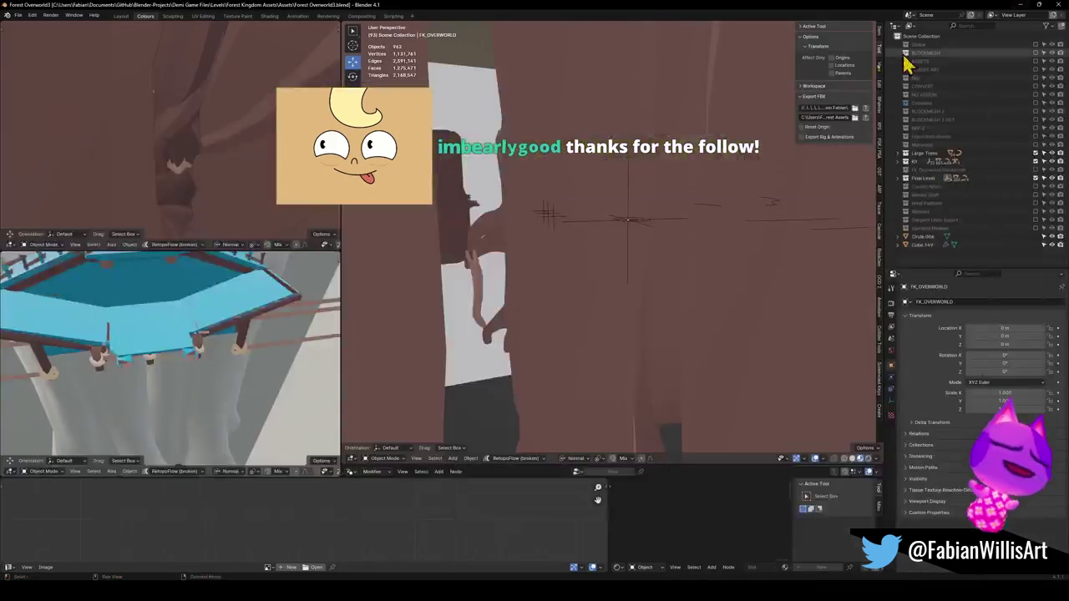
# Parent the UCX stairs collision mesh to the COLLISION empty, keeping its transform
pyautogui.scroll(-5, 543, 221)
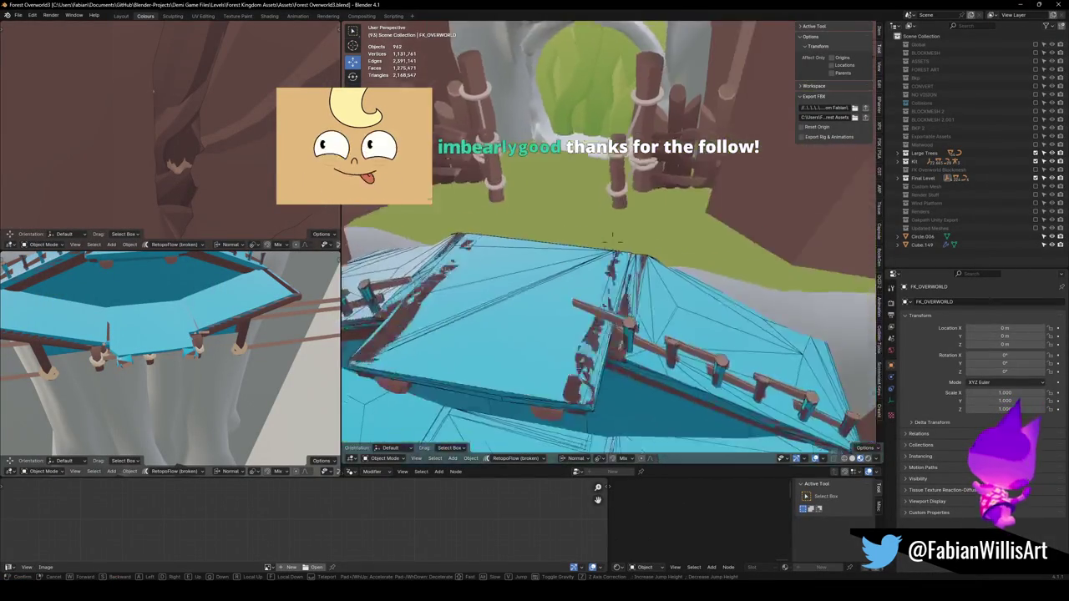
pyautogui.click(515, 270)
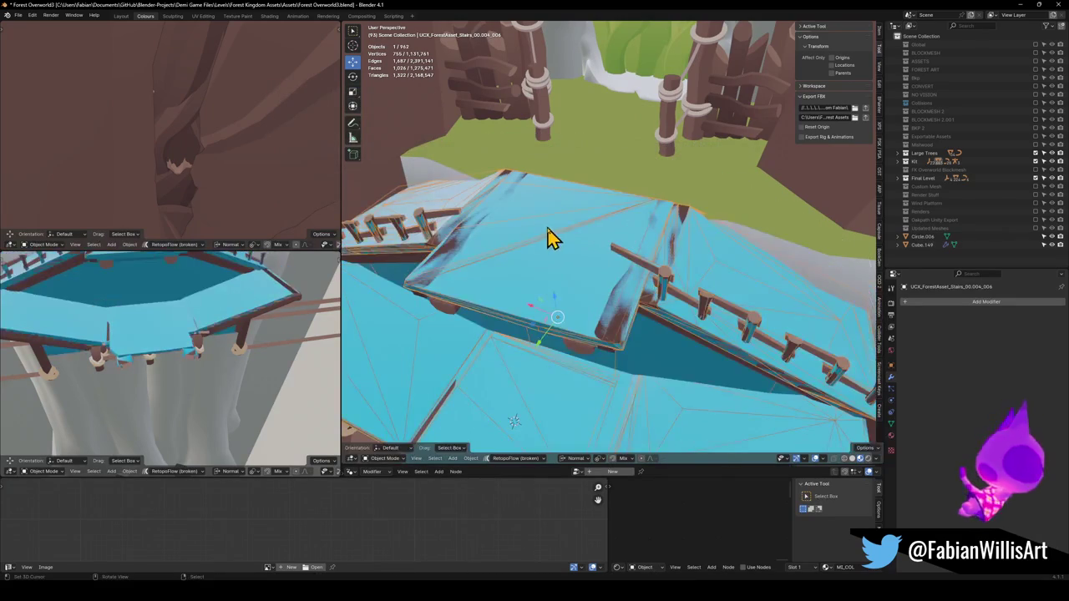
pyautogui.press('F2')
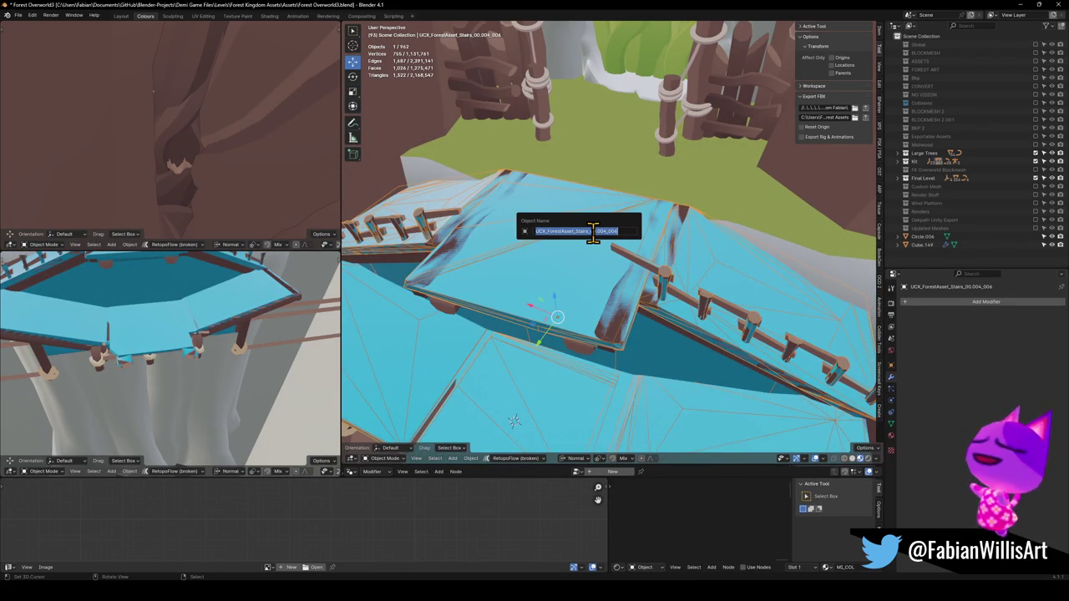
pyautogui.press('Escape')
pyautogui.hotkey('shift', '`')
pyautogui.press('w')
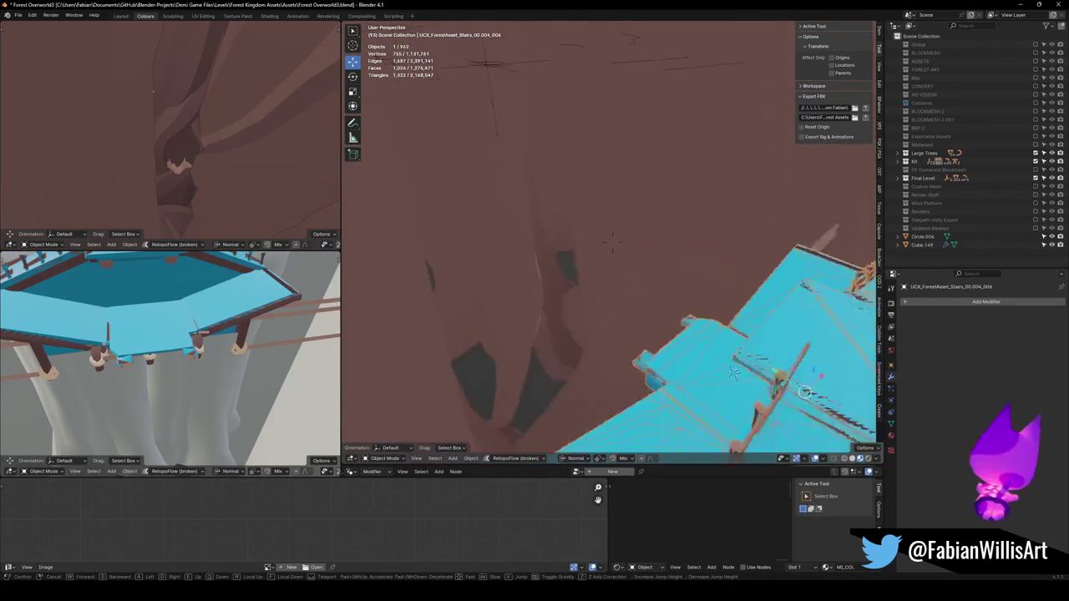
pyautogui.click(490, 157)
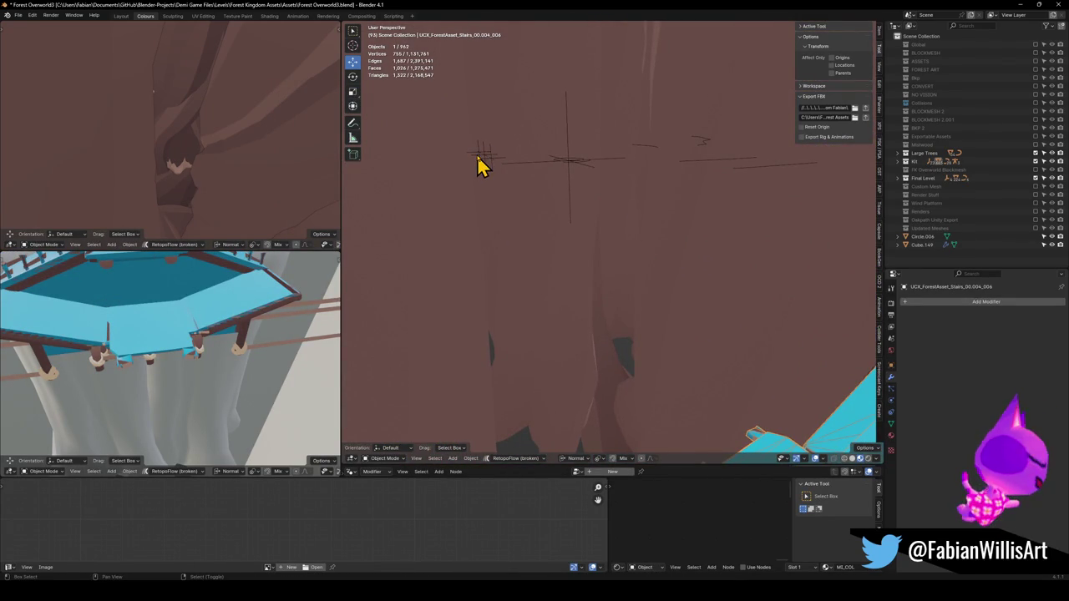
pyautogui.click(479, 155)
pyautogui.click(483, 160)
pyautogui.click(484, 160)
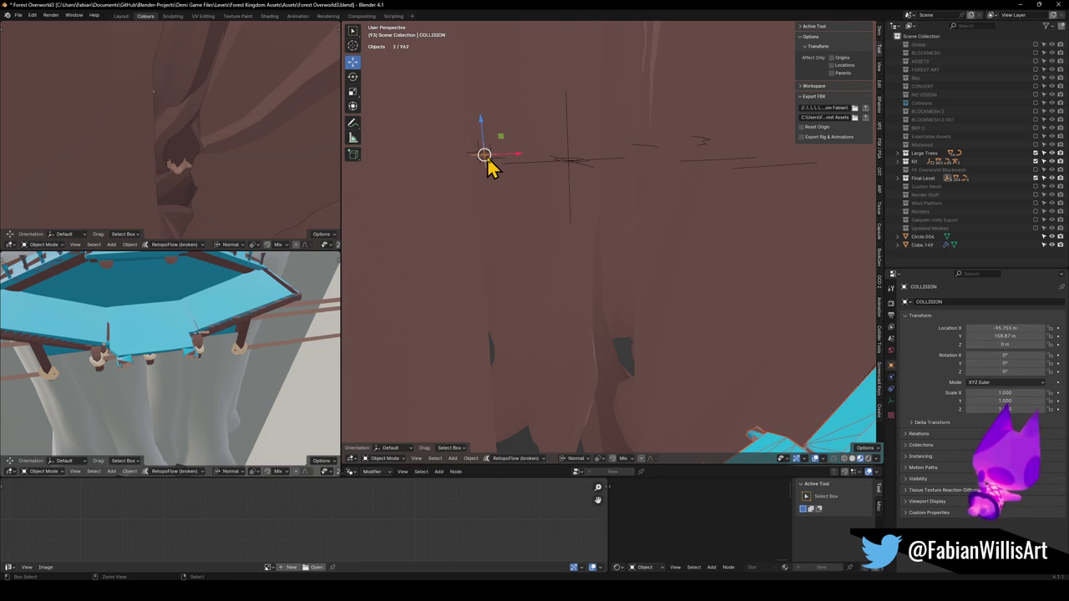
pyautogui.hotkey('ctrl', 'p')
pyautogui.click(489, 158)
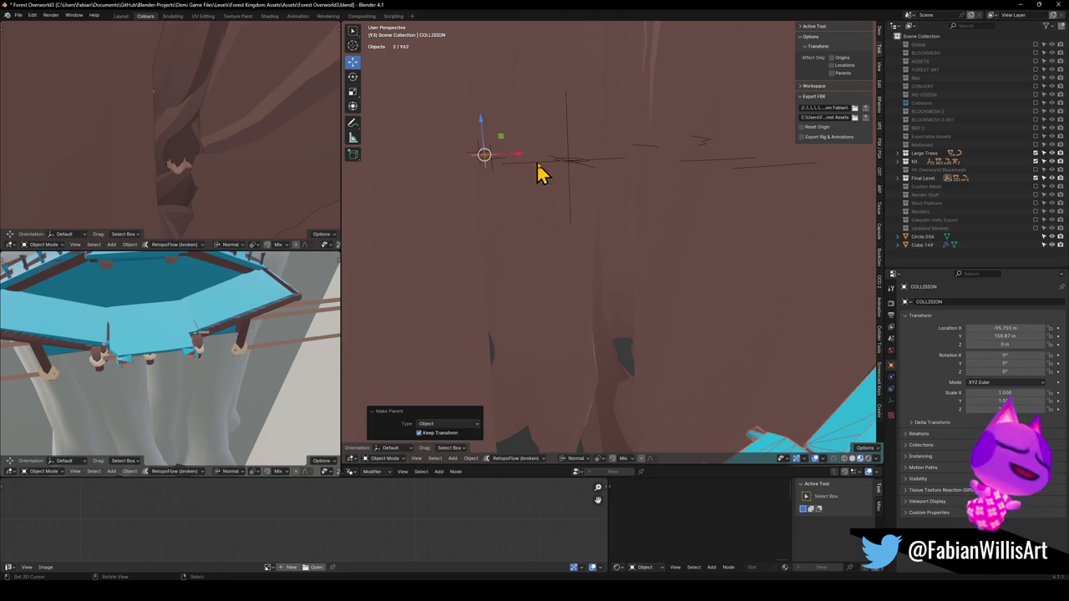
# Select FK_OVERWORLD and re-export it as FBX
pyautogui.click(566, 173)
pyautogui.click(559, 172)
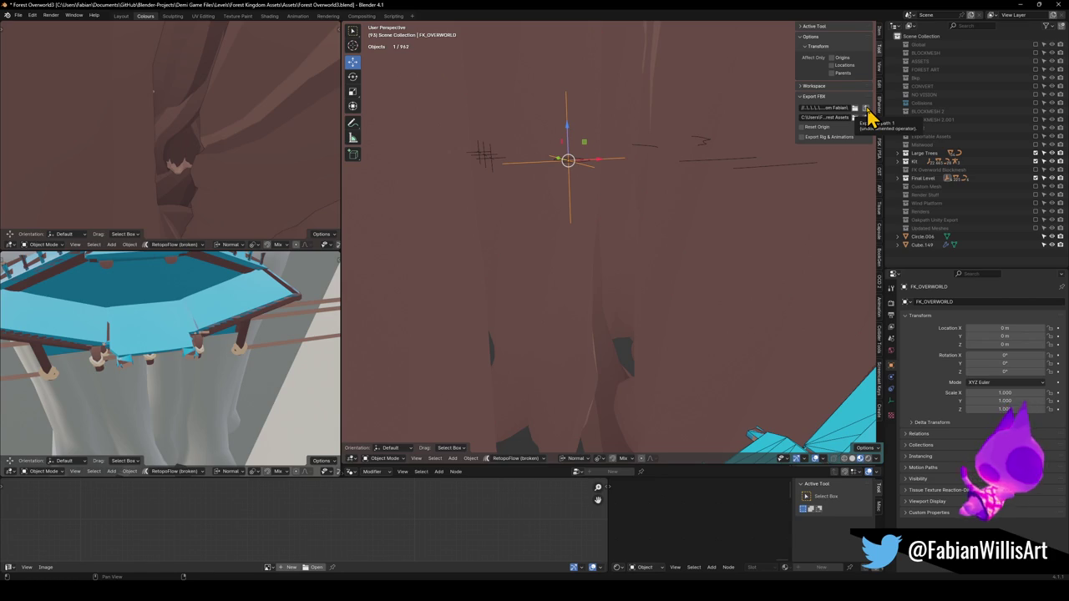
pyautogui.click(867, 109)
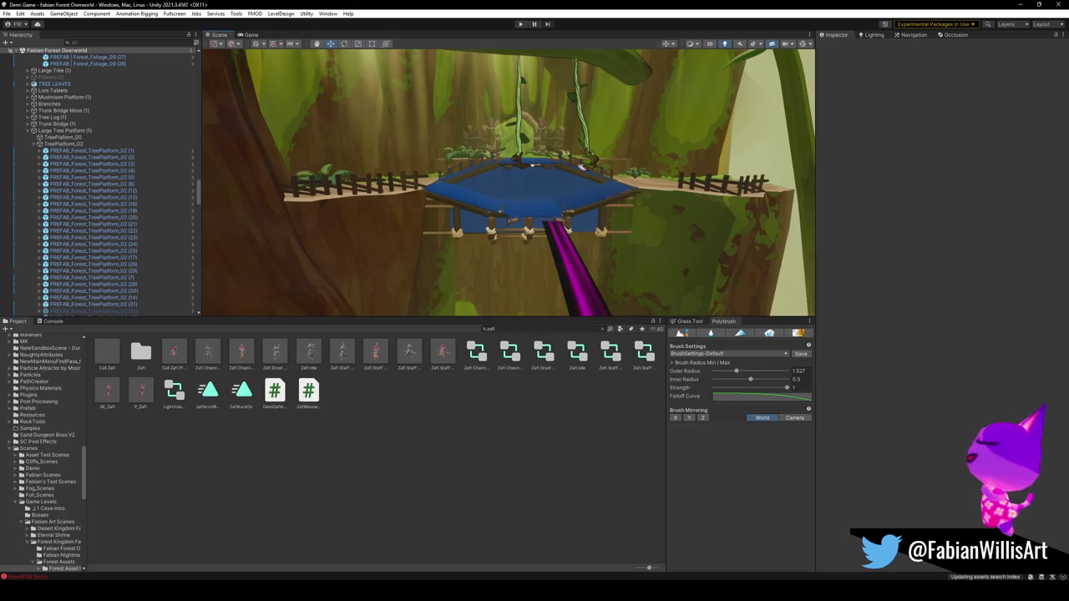
# Frame the UCX_ForestAsset_Stairs collision mesh and turn off its Mesh Renderer
pyautogui.moveTo(519, 214)
pyautogui.mouseDown()
pyautogui.moveTo(542, 240)
pyautogui.moveTo(521, 262)
pyautogui.moveTo(509, 258)
pyautogui.moveTo(520, 227)
pyautogui.mouseUp()
pyautogui.click(520, 262)
pyautogui.click(520, 226)
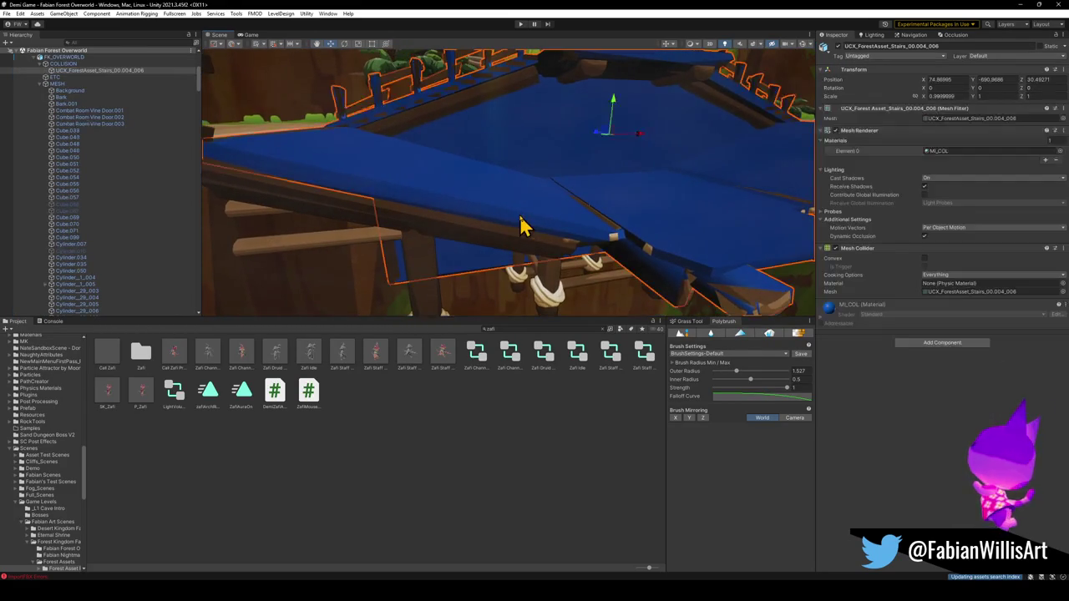
pyautogui.press('f')
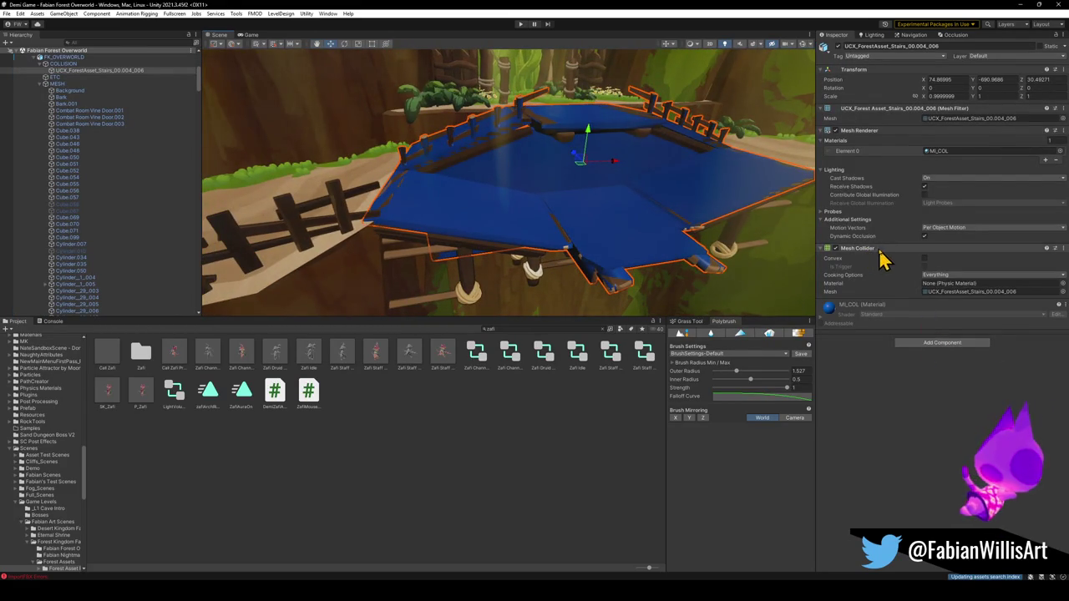
pyautogui.click(835, 132)
# Remove the Mesh Collider component from ForestAsset_Stairs_00.004
pyautogui.click(586, 248)
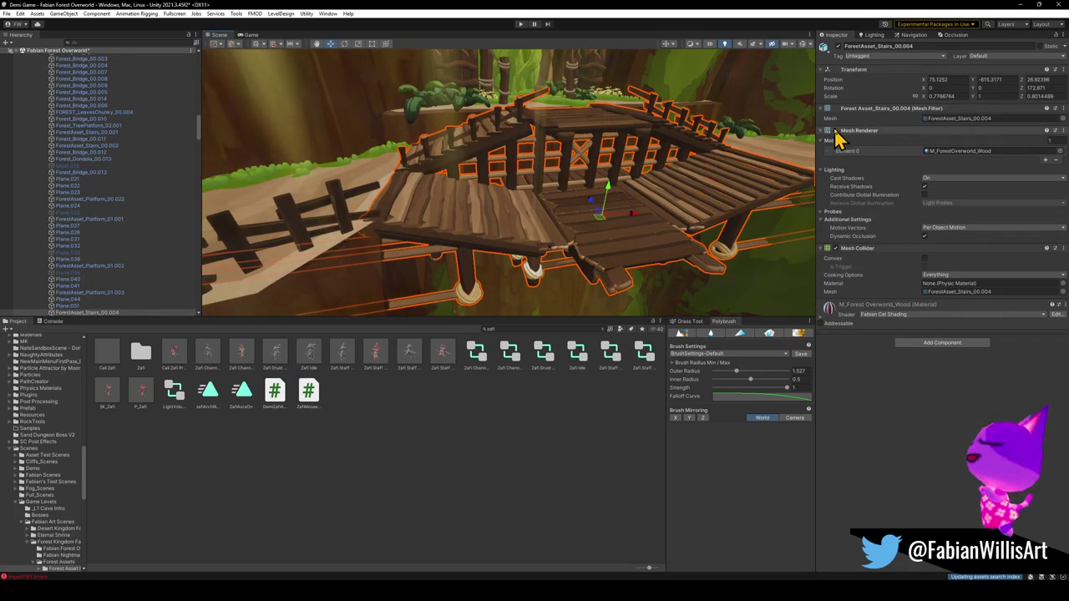
pyautogui.rightClick(871, 248)
pyautogui.click(907, 266)
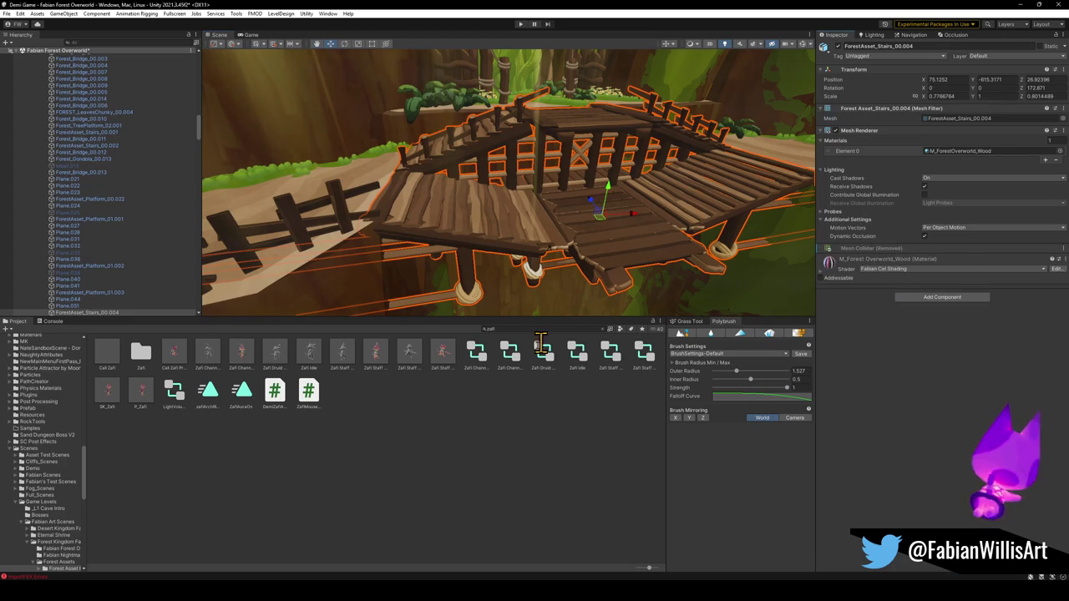
pyautogui.moveTo(521, 251)
pyautogui.mouseDown()
pyautogui.moveTo(572, 172)
pyautogui.moveTo(523, 170)
pyautogui.moveTo(534, 136)
pyautogui.moveTo(496, 109)
pyautogui.moveTo(554, 167)
pyautogui.mouseUp()
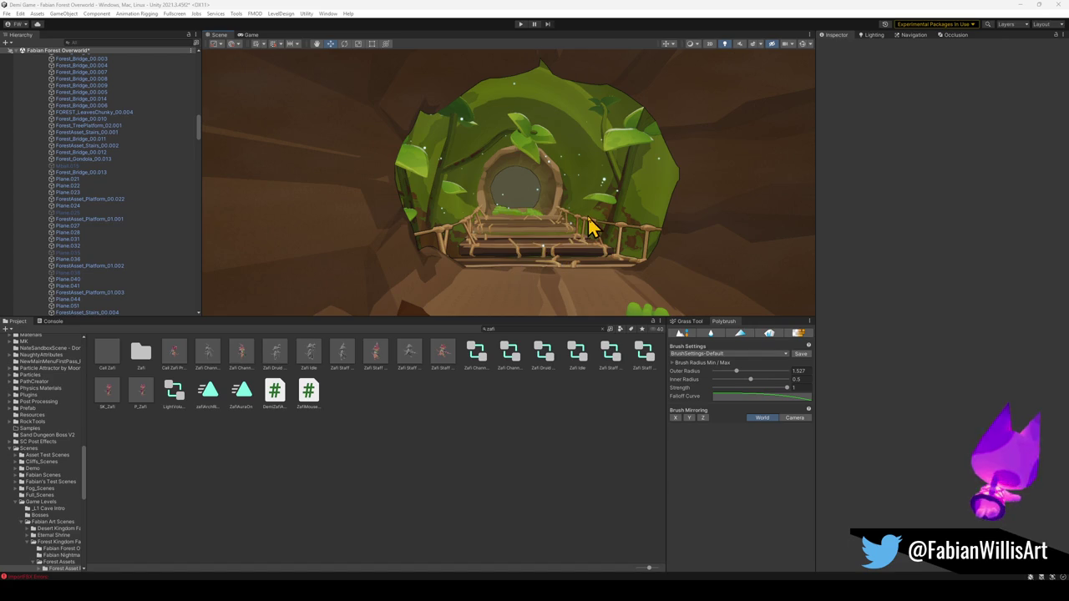
pyautogui.moveTo(588, 227); pyautogui.dragTo(575, 219)
# Collapse the Hierarchy, then select a SwirlRoot in the tunnel and switch the gizmo to local axes
pyautogui.click(111, 194)
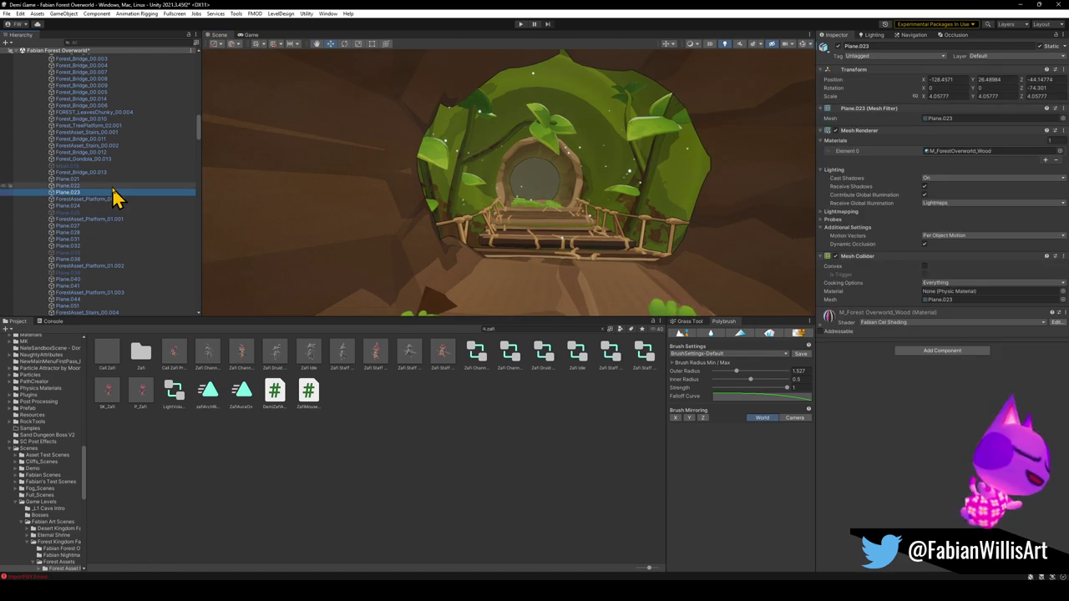
pyautogui.hotkey('ctrl', 'a')
pyautogui.press('Left')
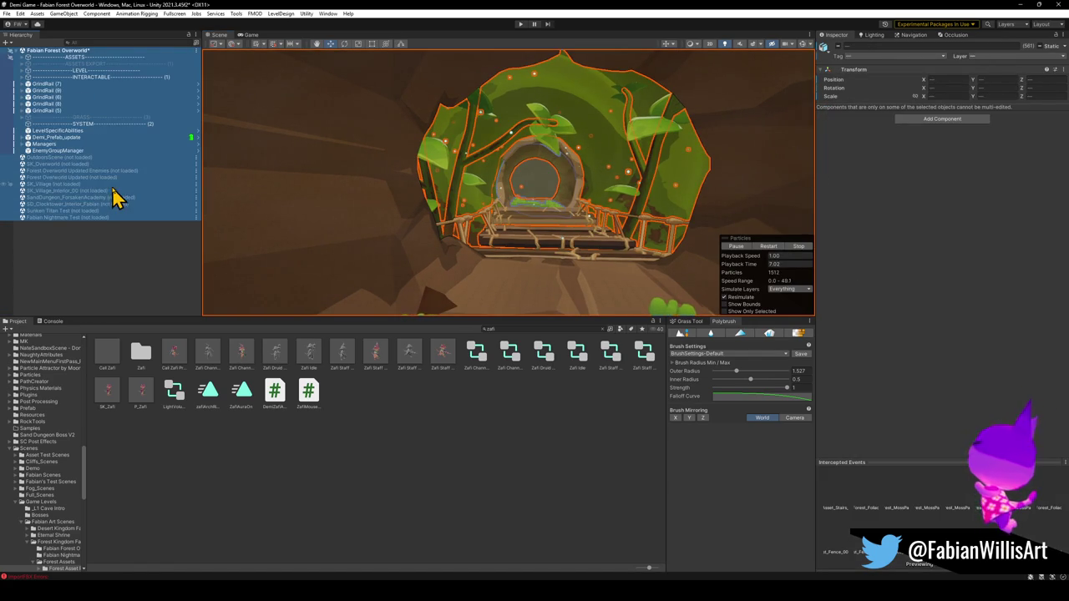
pyautogui.click(103, 268)
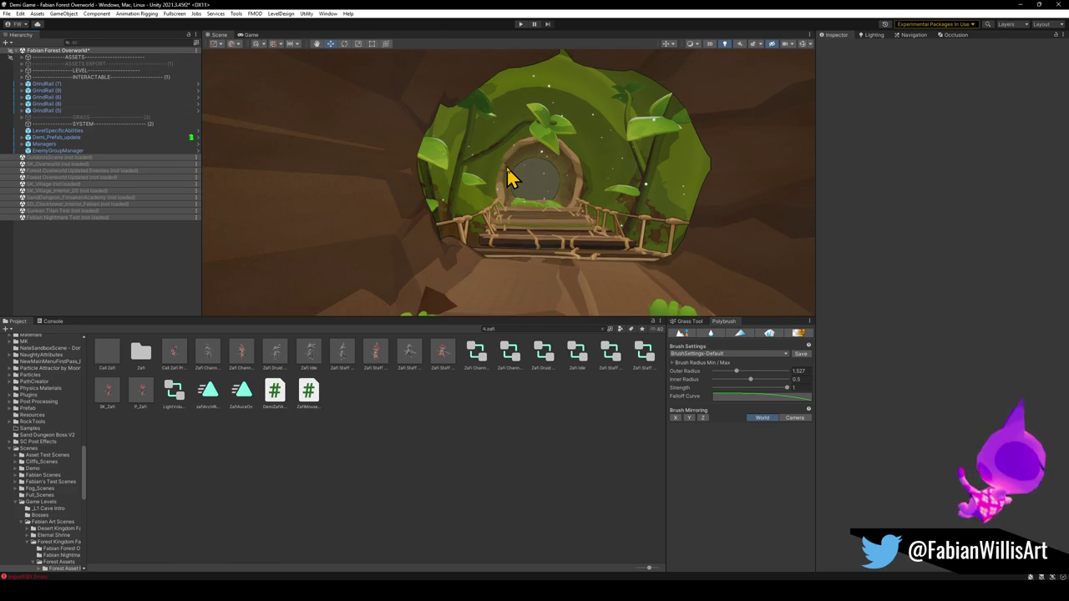
pyautogui.moveTo(516, 186)
pyautogui.mouseDown()
pyautogui.moveTo(525, 226)
pyautogui.moveTo(453, 245)
pyautogui.moveTo(535, 248)
pyautogui.mouseUp()
pyautogui.click(472, 239)
pyautogui.press('x')
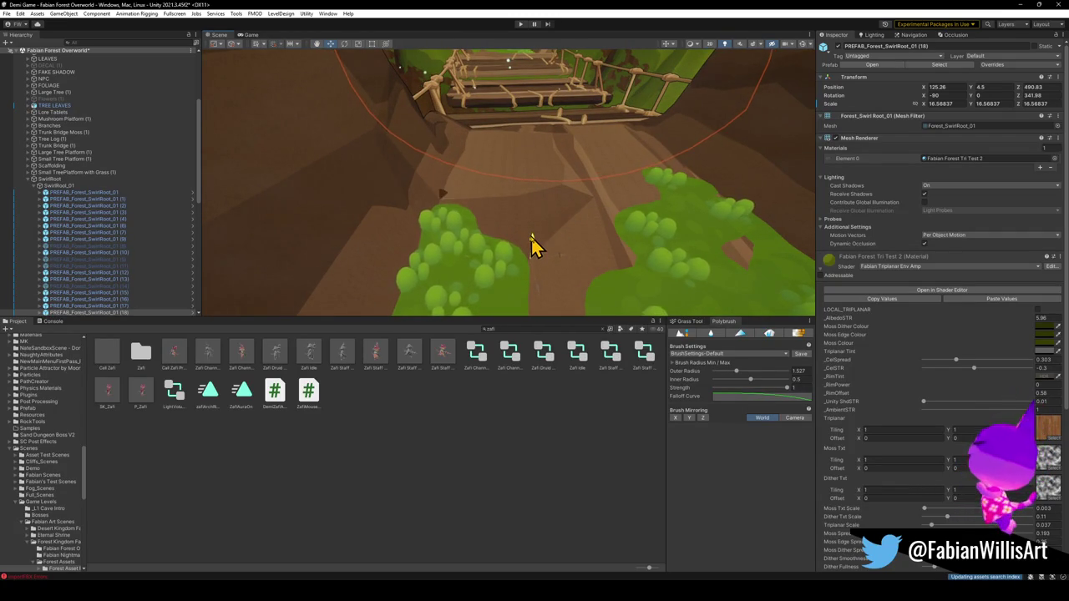
pyautogui.click(491, 314)
# Lower the SwirlRoot doorway arch from Y 4.94 to 3.24, then start play-testing
pyautogui.moveTo(578, 207)
pyautogui.mouseDown()
pyautogui.moveTo(676, 153)
pyautogui.moveTo(559, 179)
pyautogui.moveTo(677, 166)
pyautogui.mouseUp()
pyautogui.click(678, 172)
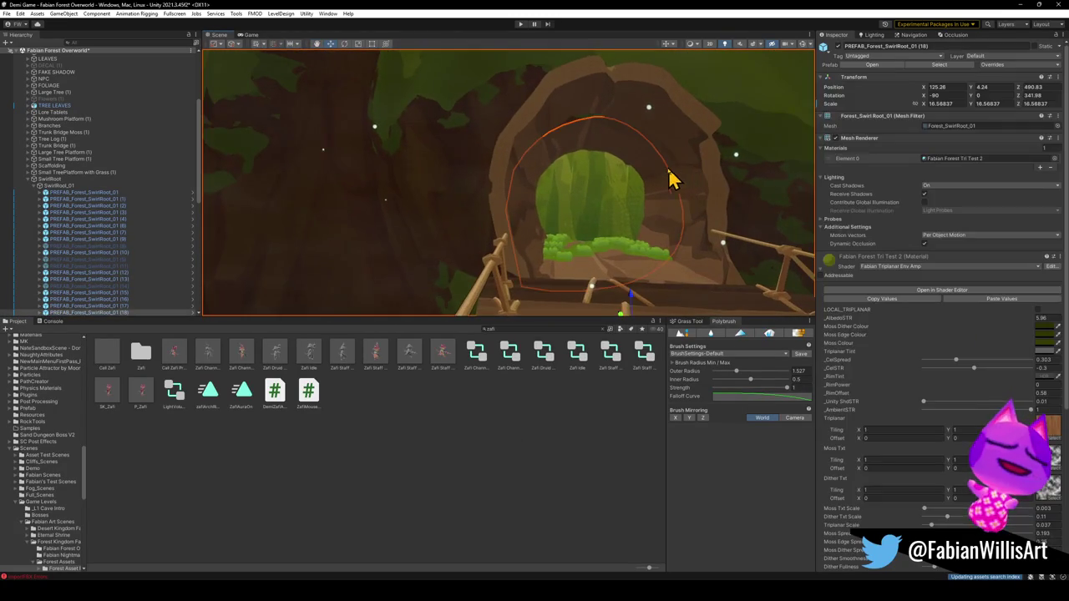
pyautogui.scroll(3, 651, 201)
pyautogui.moveTo(585, 238); pyautogui.dragTo(561, 209)
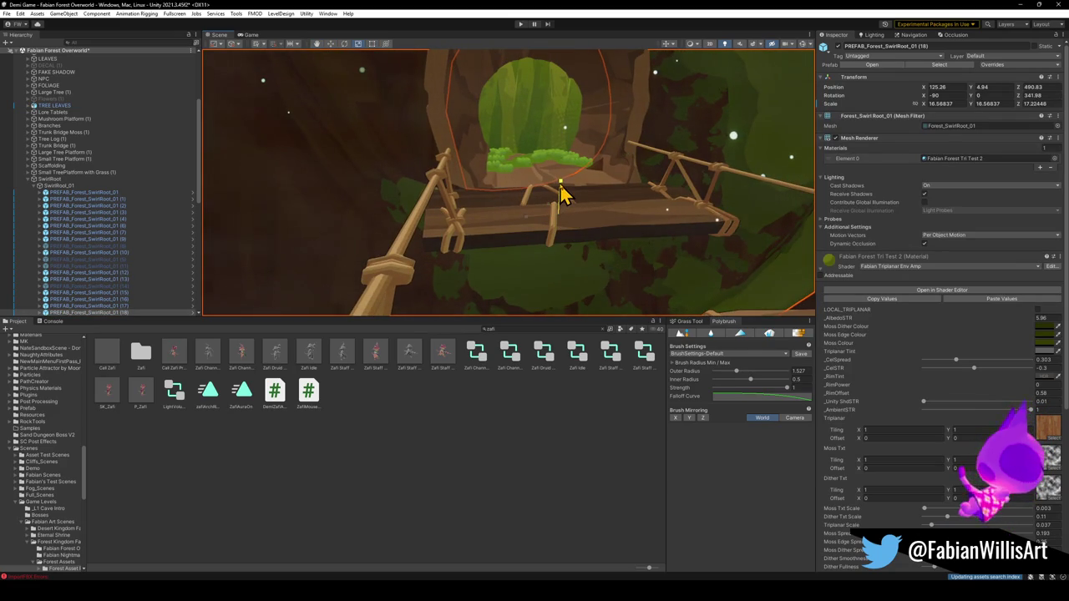
pyautogui.moveTo(564, 191)
pyautogui.mouseDown()
pyautogui.moveTo(558, 213)
pyautogui.moveTo(525, 184)
pyautogui.moveTo(486, 200)
pyautogui.mouseUp()
pyautogui.click(525, 234)
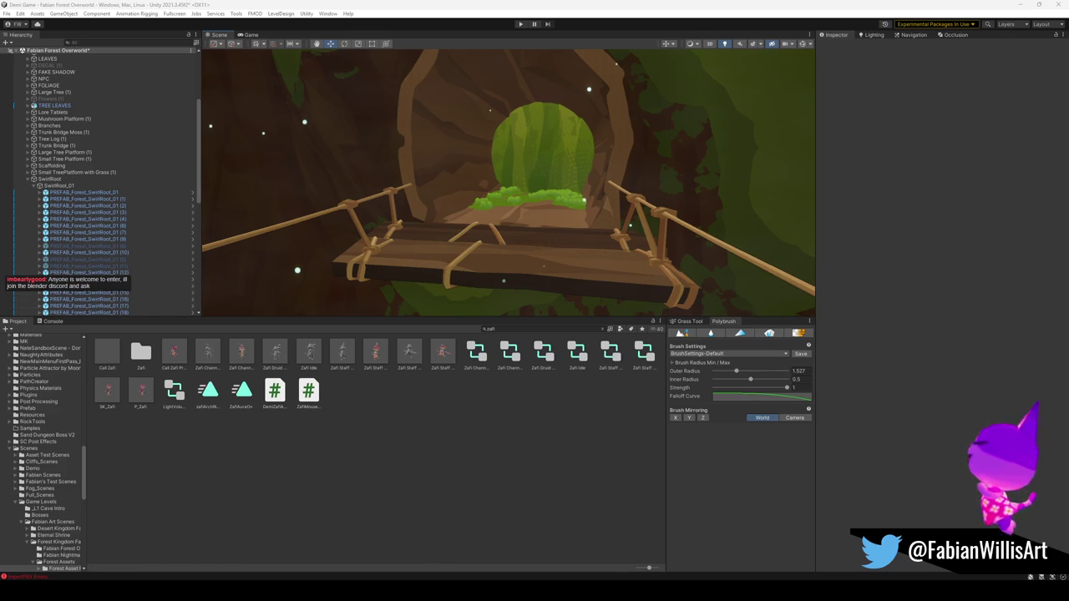
pyautogui.moveTo(524, 196)
pyautogui.mouseDown()
pyautogui.moveTo(539, 179)
pyautogui.moveTo(623, 181)
pyautogui.moveTo(598, 194)
pyautogui.moveTo(675, 226)
pyautogui.moveTo(544, 229)
pyautogui.moveTo(608, 209)
pyautogui.moveTo(592, 224)
pyautogui.moveTo(646, 224)
pyautogui.moveTo(604, 234)
pyautogui.moveTo(639, 243)
pyautogui.mouseUp()
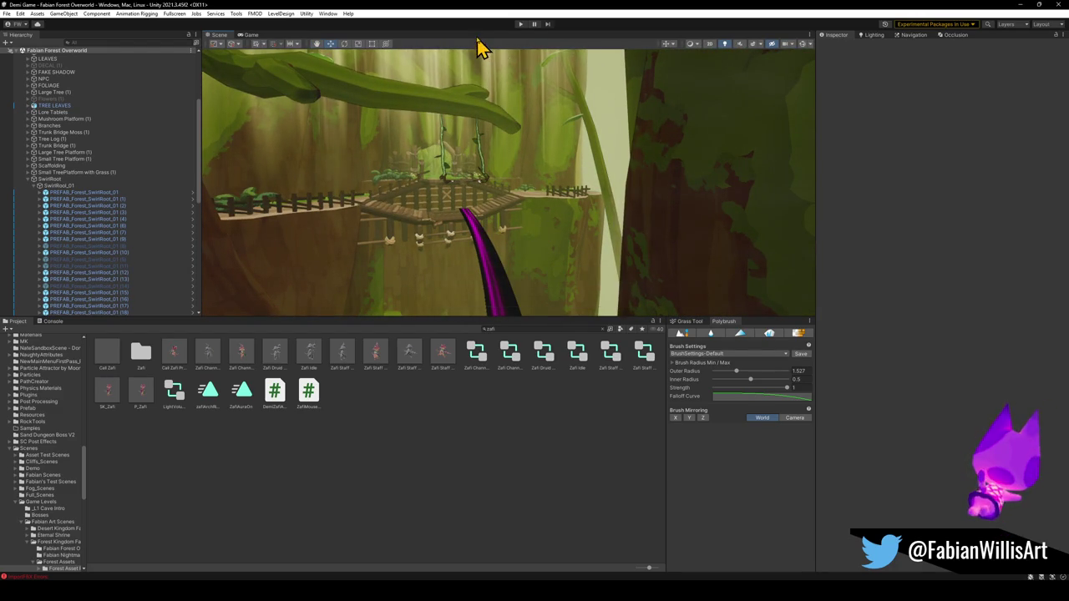
pyautogui.click(519, 25)
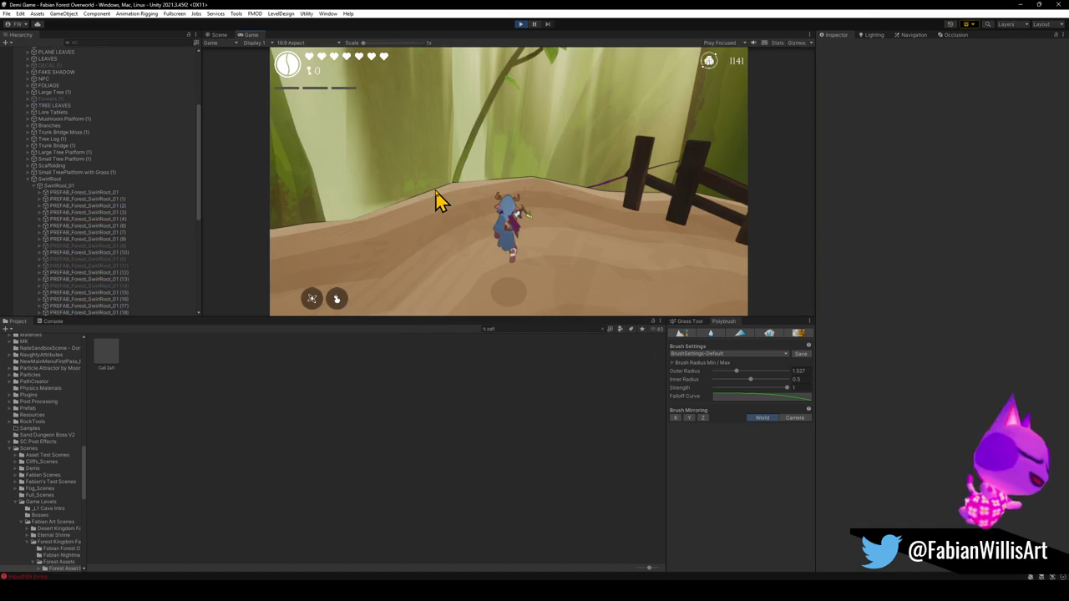
# Take control of the running game and make the Game view fill the screen
pyautogui.click(464, 195)
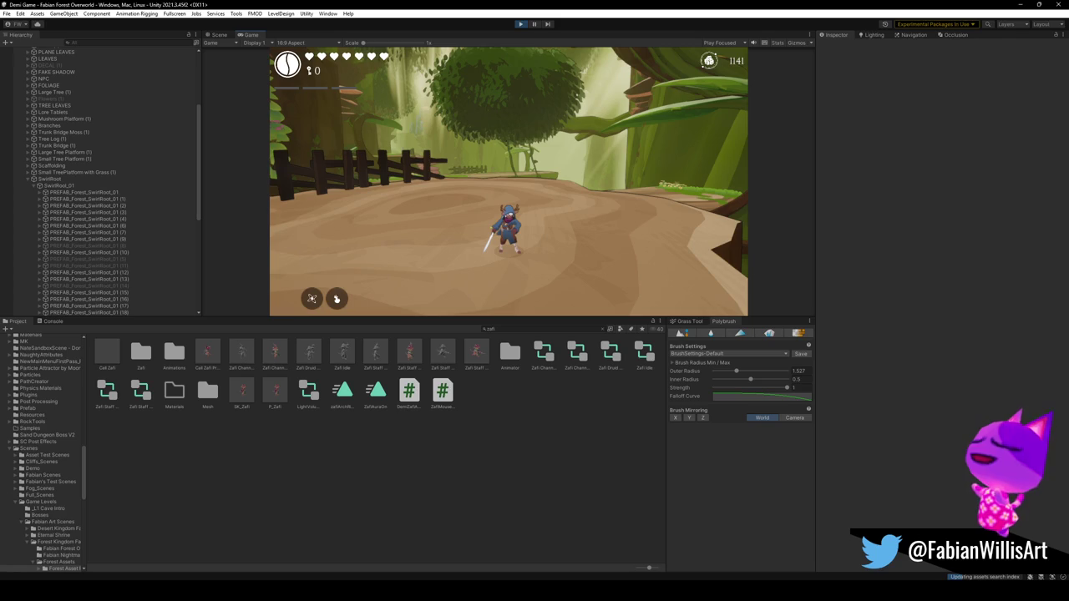
pyautogui.press('F10')
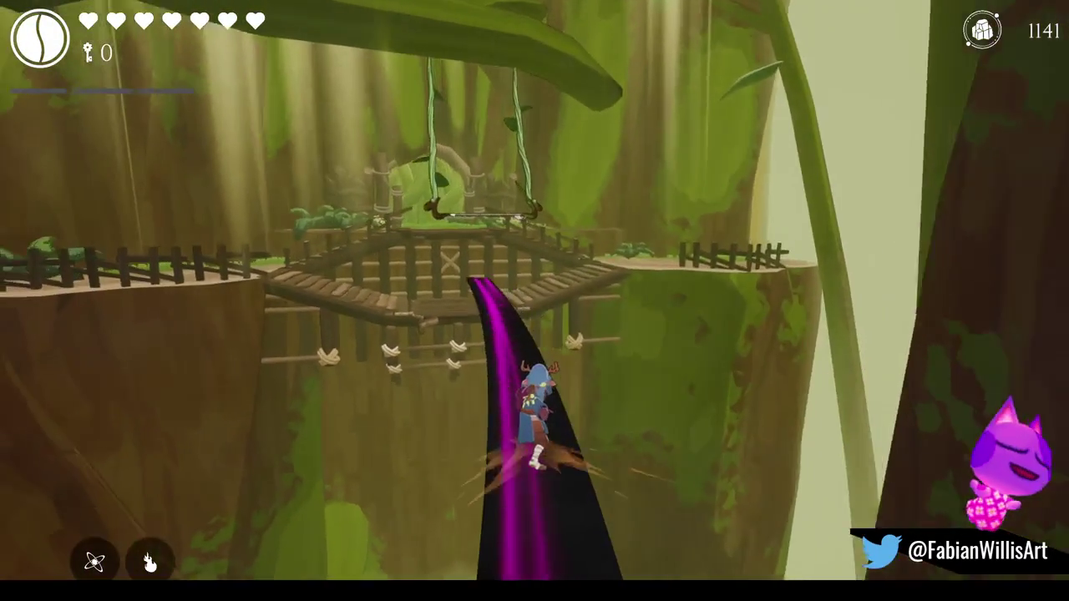
# Run the character across the bridge and up the stairs, then pause the game
pyautogui.press('w')
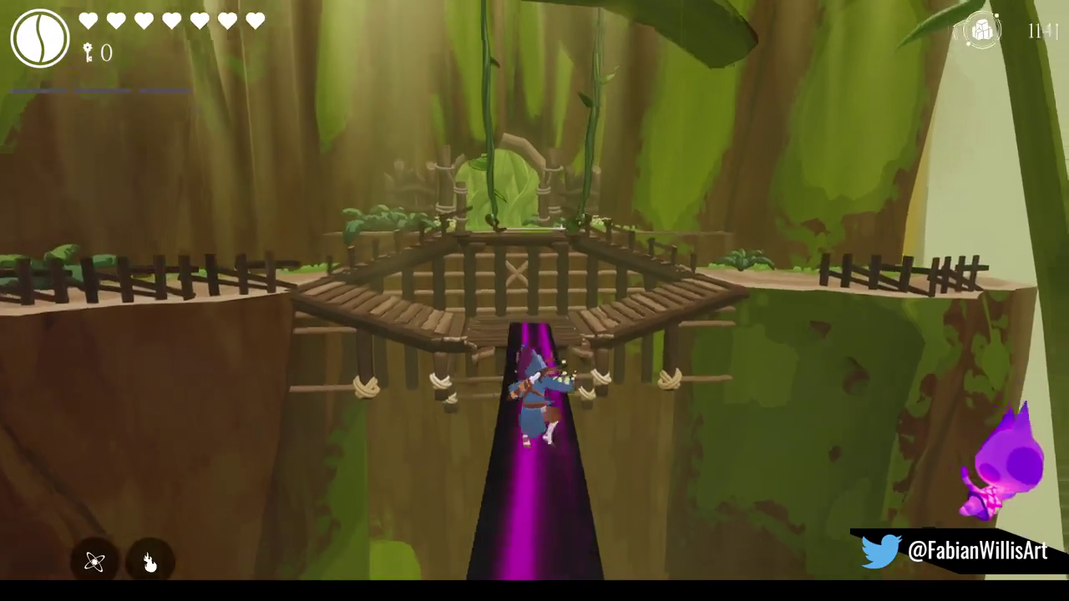
pyautogui.press('w')
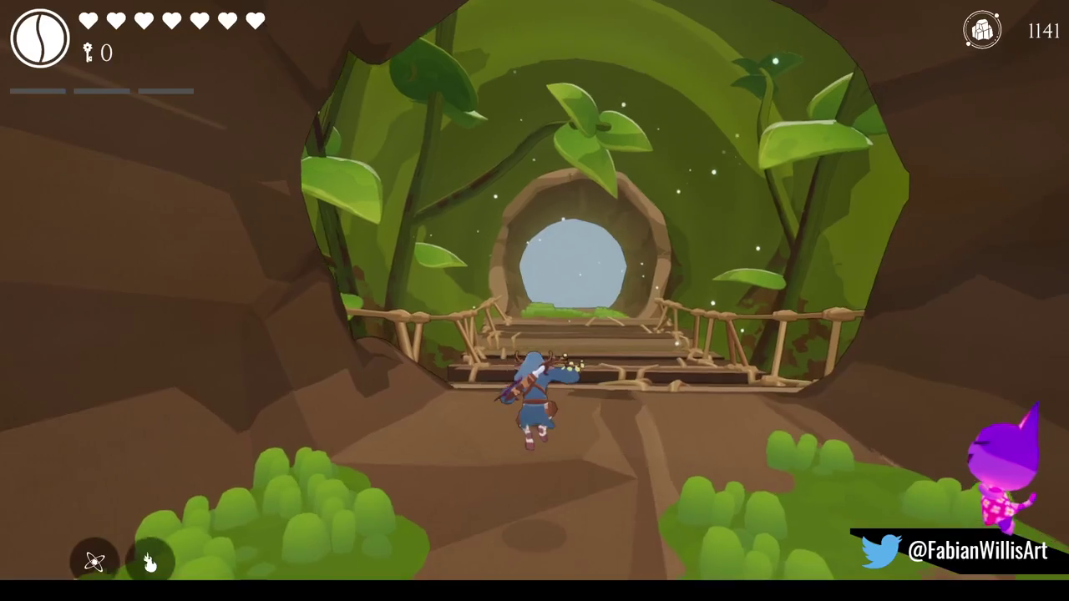
pyautogui.press('Escape')
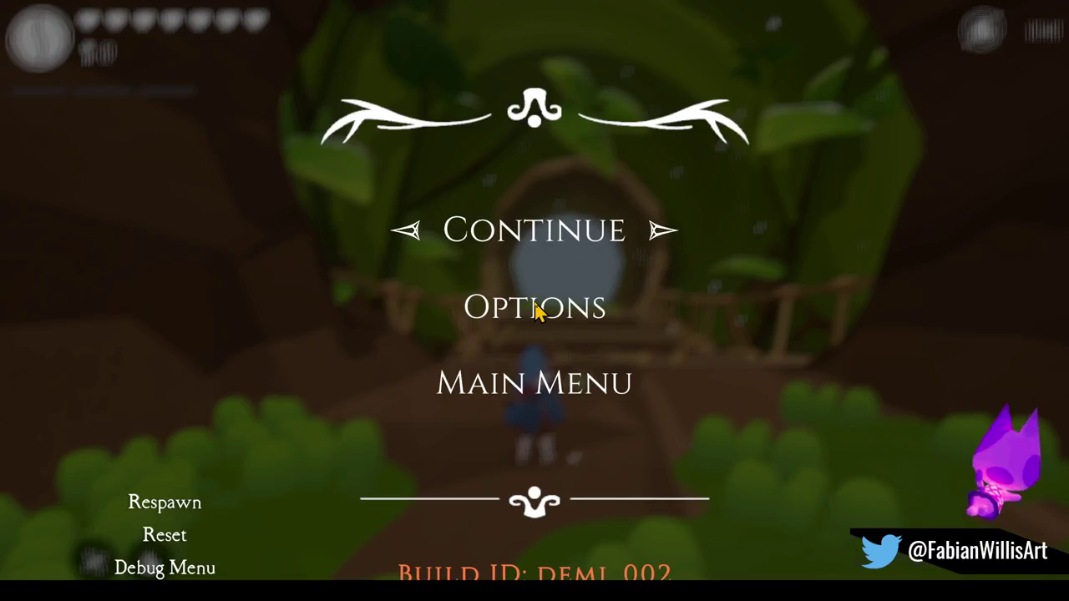
# Leave fullscreen and filter the Hierarchy down to the GodRays particle objects
pyautogui.press('F11')
pyautogui.click(87, 43)
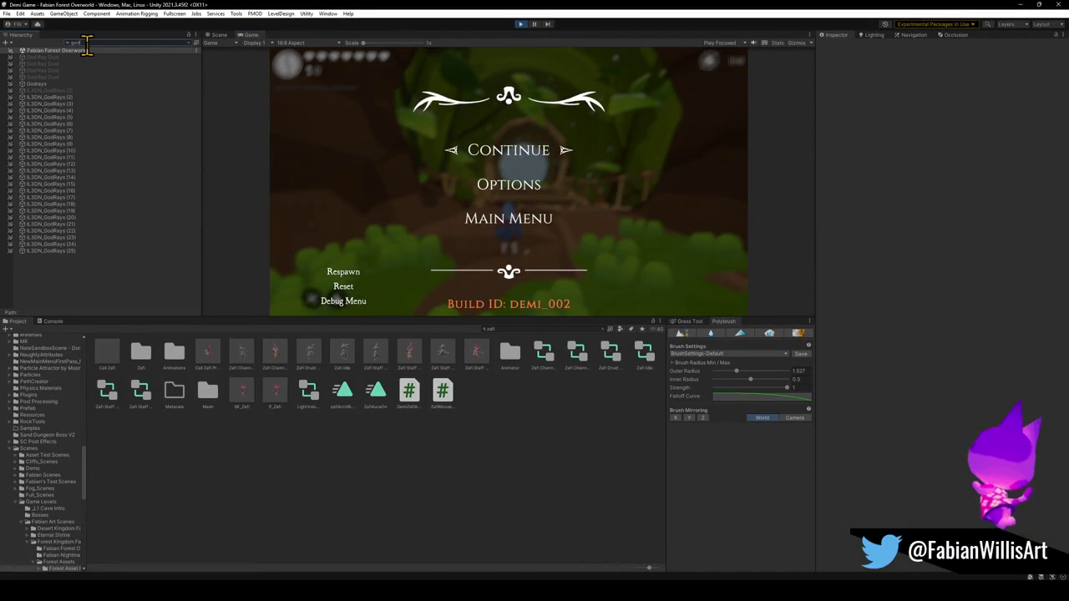
pyautogui.click(51, 106)
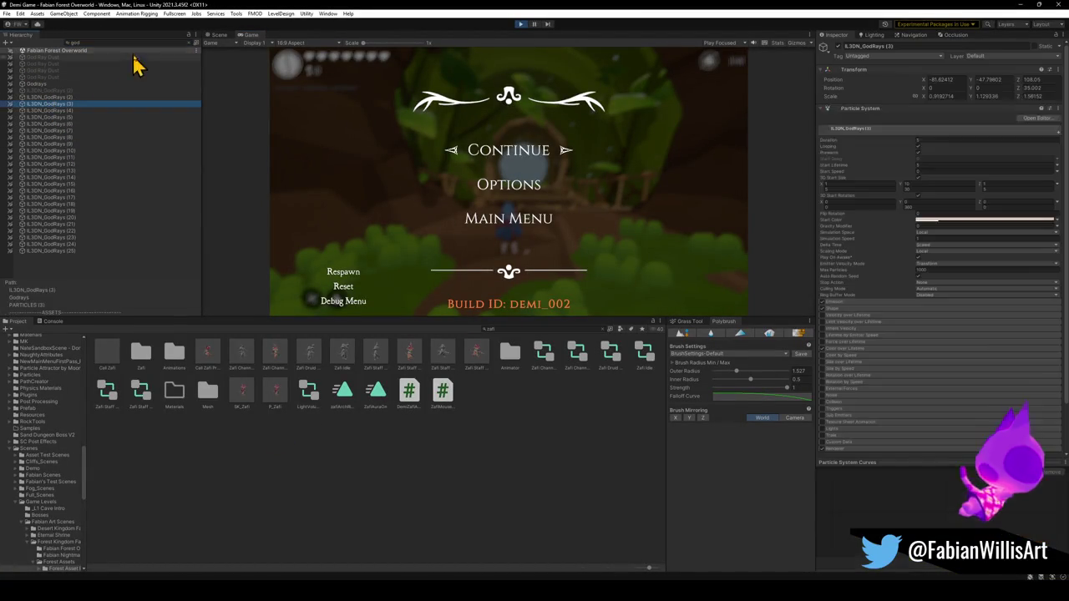
pyautogui.click(189, 45)
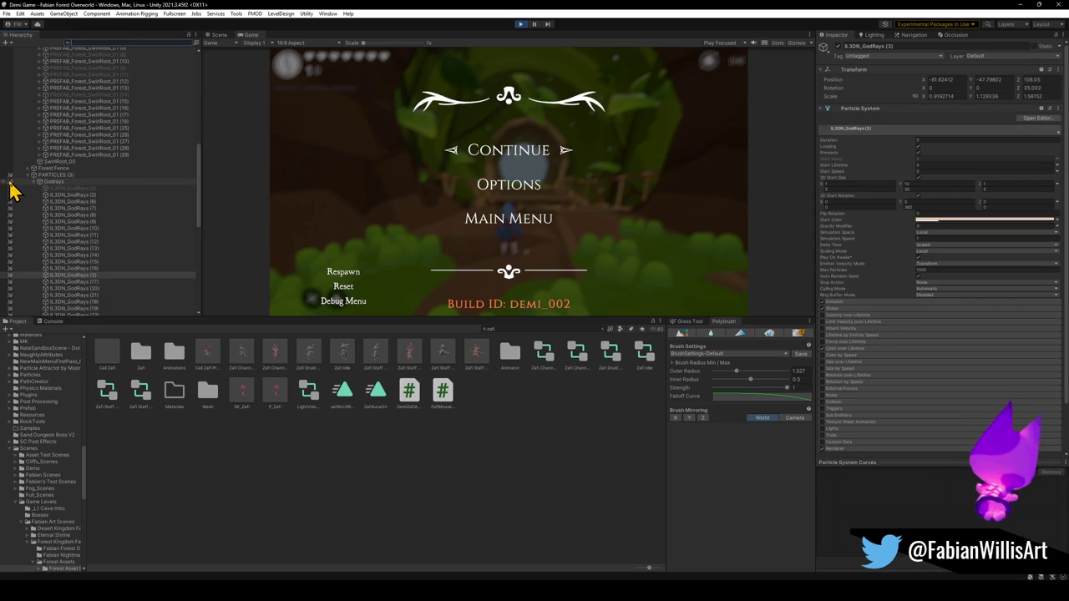
pyautogui.click(71, 195)
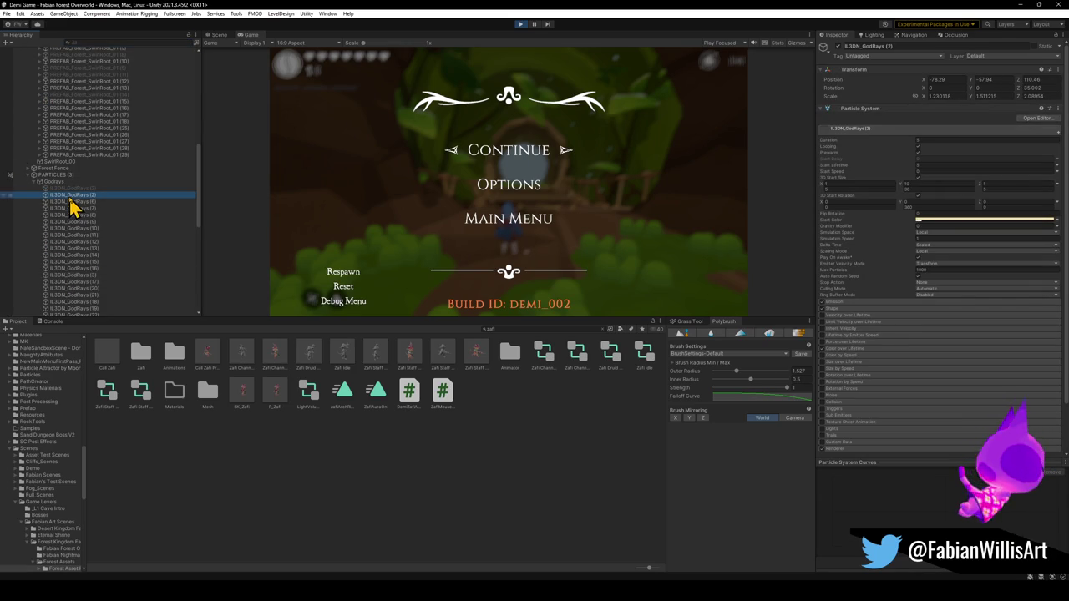
# In the Scene view, move GodRays (26) to the leafy stair doorway
pyautogui.click(220, 35)
pyautogui.press('f')
pyautogui.press('w')
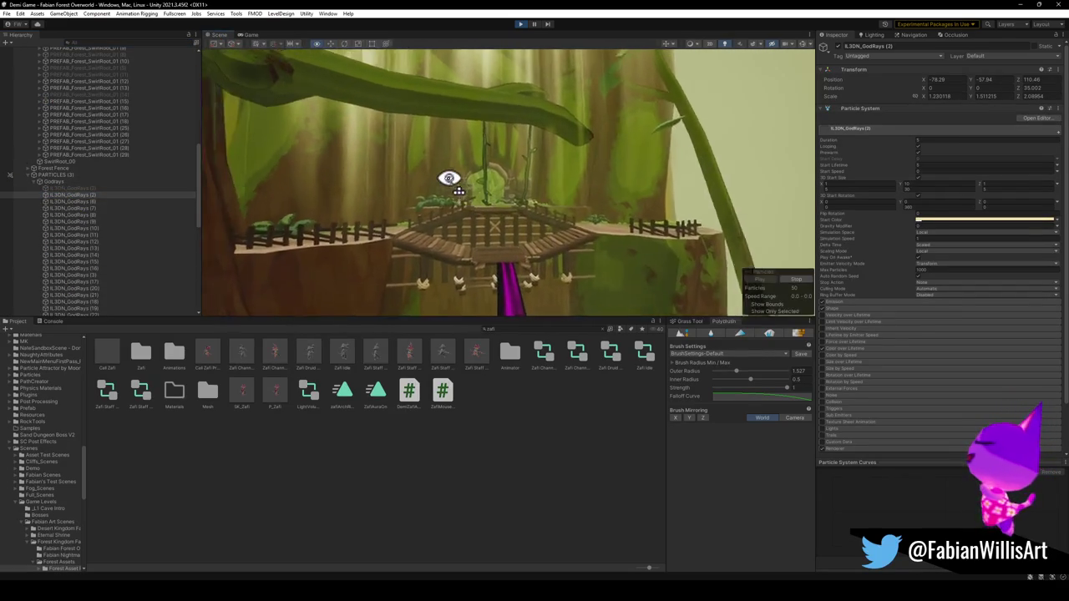
pyautogui.press('s')
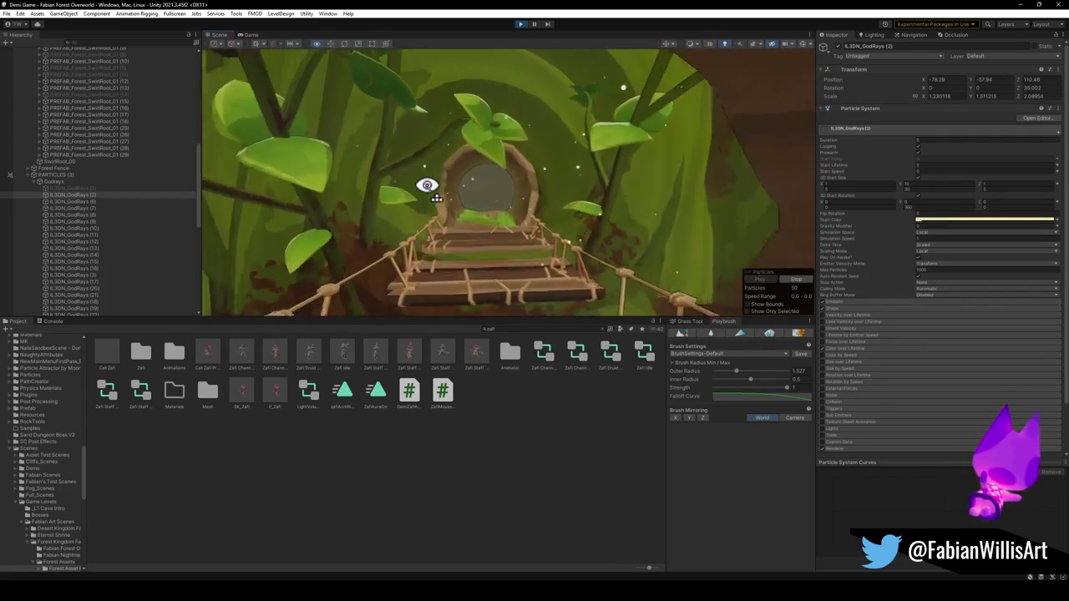
pyautogui.scroll(-5, 81, 224)
pyautogui.scroll(3, 81, 224)
pyautogui.click(81, 231)
pyautogui.click(83, 205)
pyautogui.click(86, 182)
pyautogui.click(96, 190)
pyautogui.moveTo(96, 190); pyautogui.dragTo(521, 210)
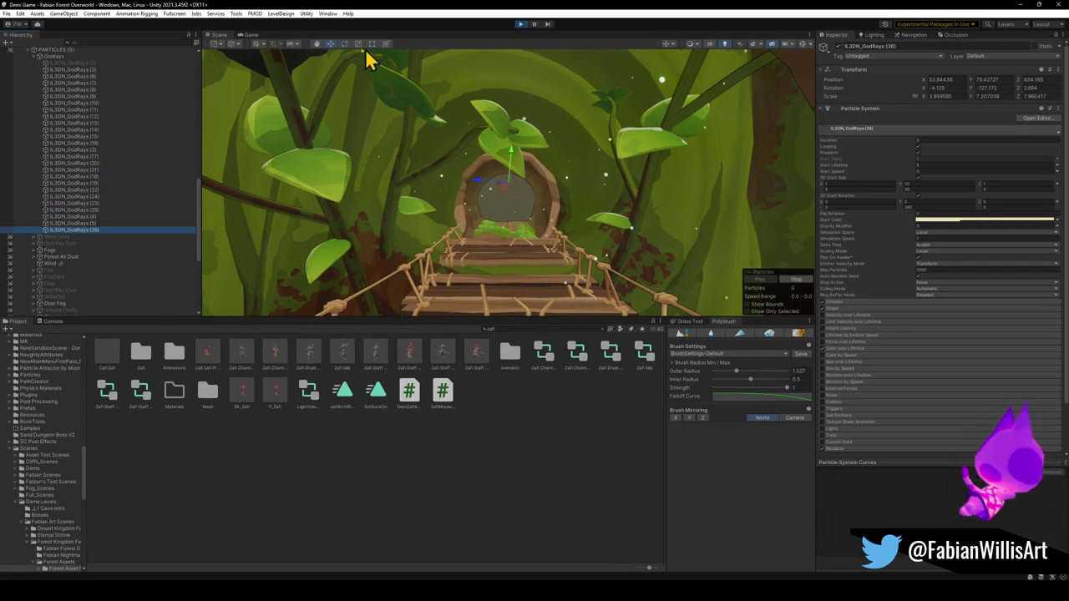
# Preview the god rays in the Game view, then raise GodRays (26) above the doorway
pyautogui.click(250, 36)
pyautogui.press('super')
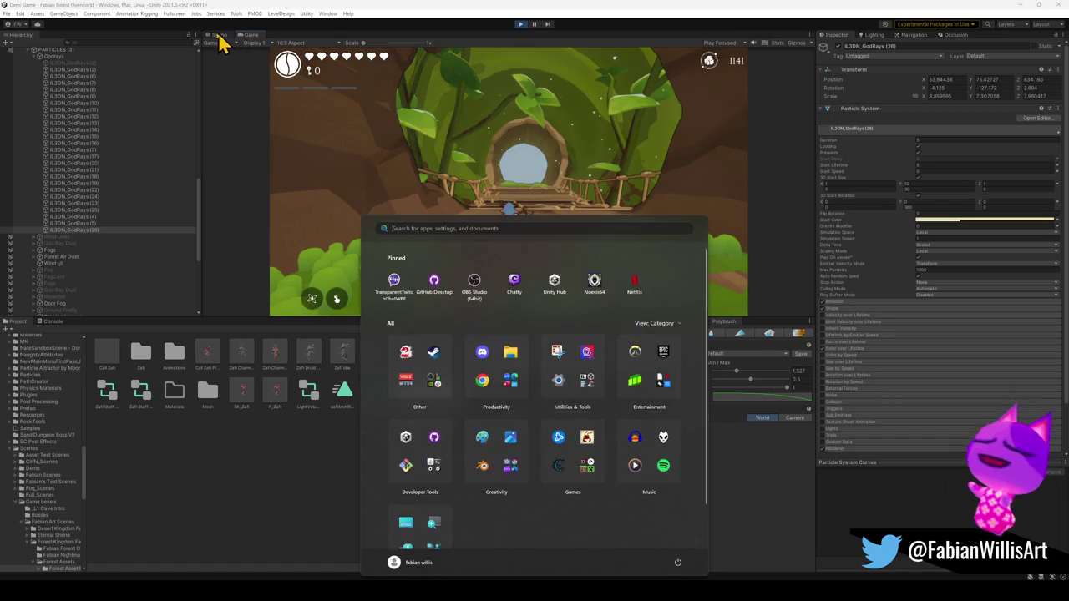
pyautogui.click(221, 37)
pyautogui.moveTo(357, 150)
pyautogui.mouseDown()
pyautogui.moveTo(545, 188)
pyautogui.moveTo(522, 181)
pyautogui.moveTo(506, 282)
pyautogui.moveTo(487, 292)
pyautogui.moveTo(499, 298)
pyautogui.mouseUp()
pyautogui.click(759, 280)
pyautogui.press('r')
pyautogui.press('w')
pyautogui.moveTo(516, 240)
pyautogui.mouseDown()
pyautogui.moveTo(537, 89)
pyautogui.moveTo(515, 125)
pyautogui.moveTo(551, 96)
pyautogui.moveTo(656, 134)
pyautogui.moveTo(614, 137)
pyautogui.mouseUp()
# Resize and rotate the beams to X scale 1.301488 and Y rotation -192.681
pyautogui.press('r')
pyautogui.press('e')
pyautogui.press('r')
pyautogui.moveTo(525, 105)
pyautogui.mouseDown()
pyautogui.moveTo(515, 115)
pyautogui.moveTo(535, 121)
pyautogui.moveTo(523, 98)
pyautogui.moveTo(506, 136)
pyautogui.moveTo(483, 134)
pyautogui.moveTo(501, 120)
pyautogui.moveTo(478, 109)
pyautogui.moveTo(508, 124)
pyautogui.moveTo(521, 103)
pyautogui.moveTo(488, 98)
pyautogui.moveTo(520, 112)
pyautogui.mouseUp()
pyautogui.press('e')
pyautogui.press('r')
pyautogui.press('e')
pyautogui.press('w')
pyautogui.scroll(-6, 547, 175)
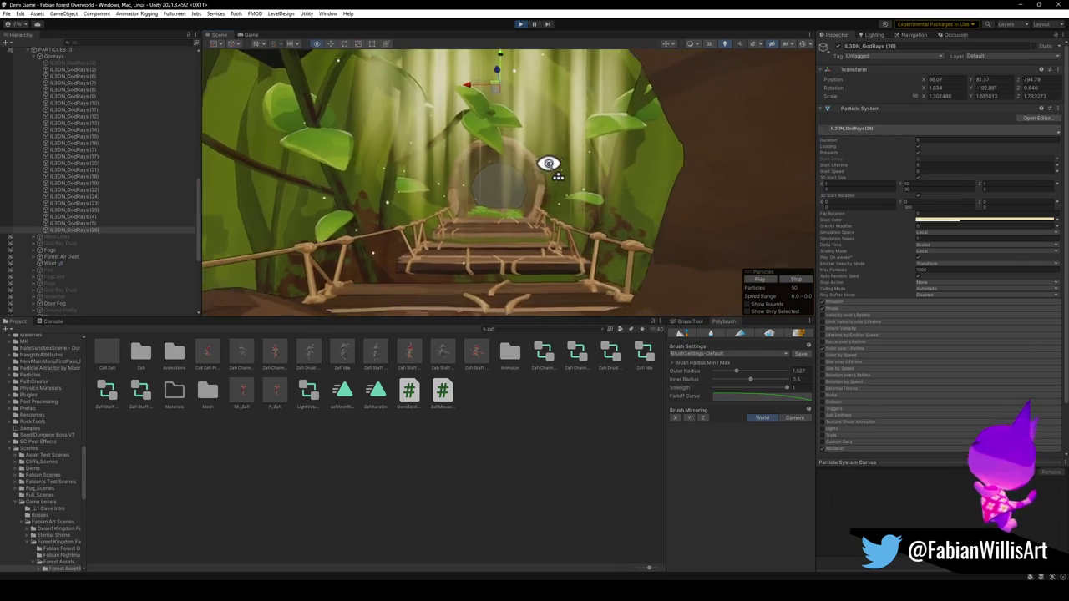
# Enlarge the GodRays (26) beams and bring the view close to the cave doorway
pyautogui.scroll(5, 559, 167)
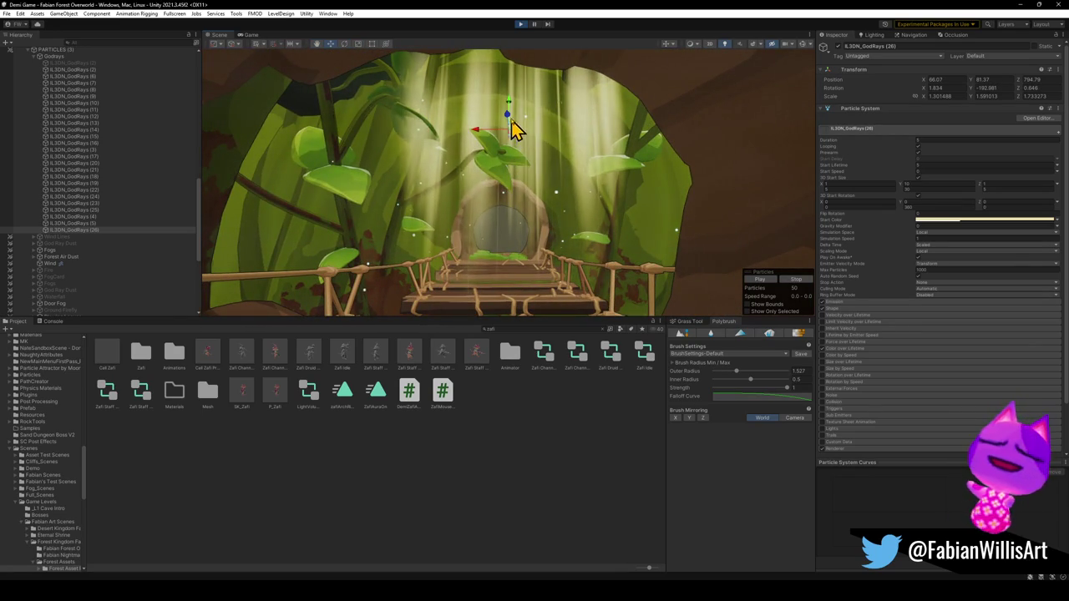
pyautogui.moveTo(518, 142)
pyautogui.mouseDown()
pyautogui.moveTo(536, 141)
pyautogui.moveTo(501, 39)
pyautogui.mouseUp()
pyautogui.press('w')
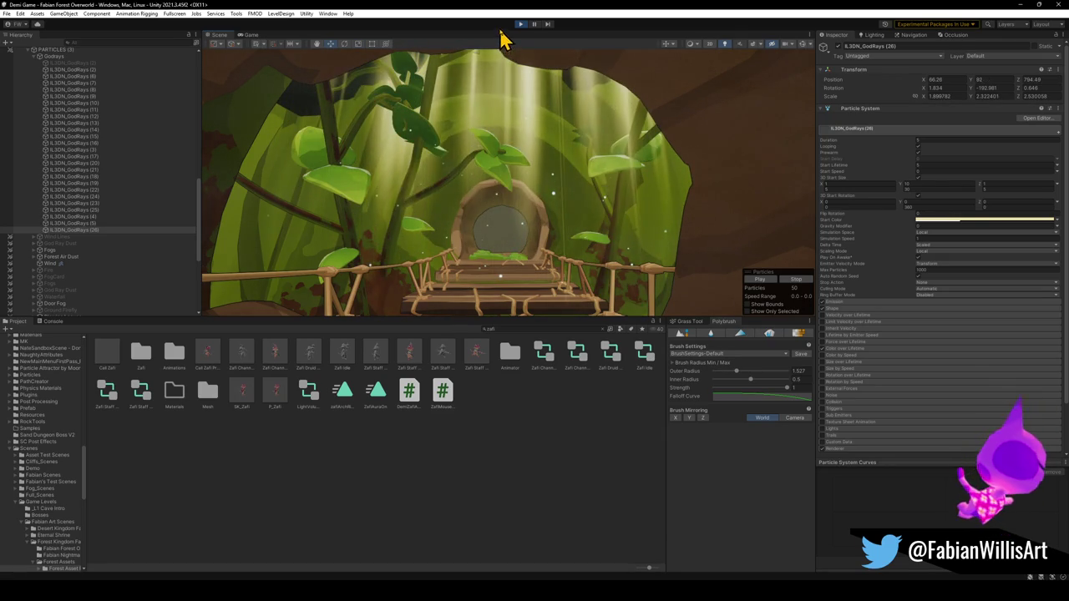
pyautogui.scroll(-5, 556, 216)
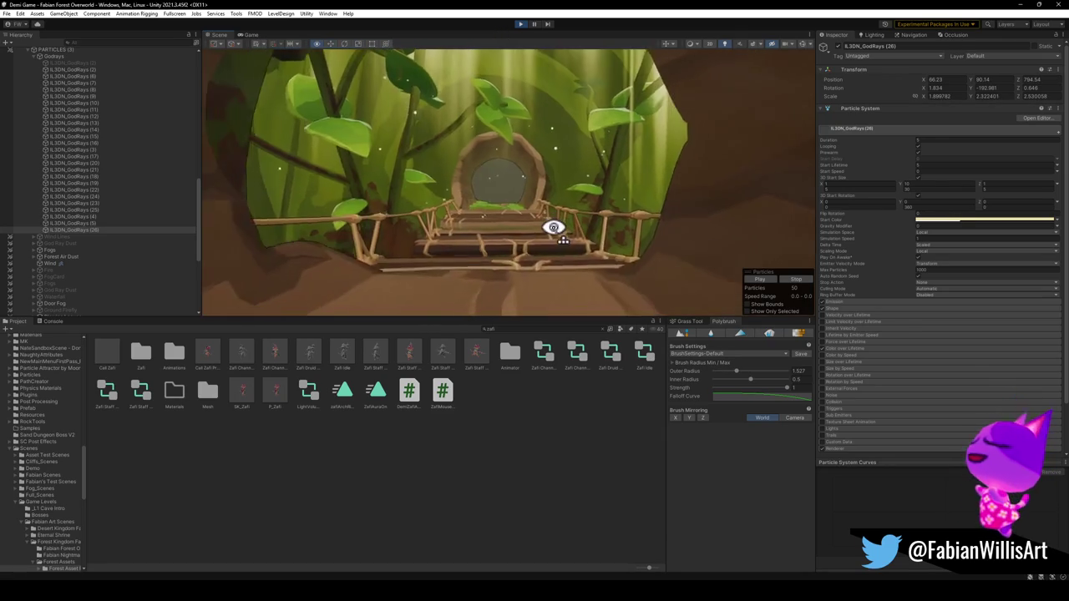
pyautogui.moveTo(552, 223)
pyautogui.mouseDown()
pyautogui.moveTo(437, 178)
pyautogui.moveTo(540, 208)
pyautogui.moveTo(553, 187)
pyautogui.mouseUp()
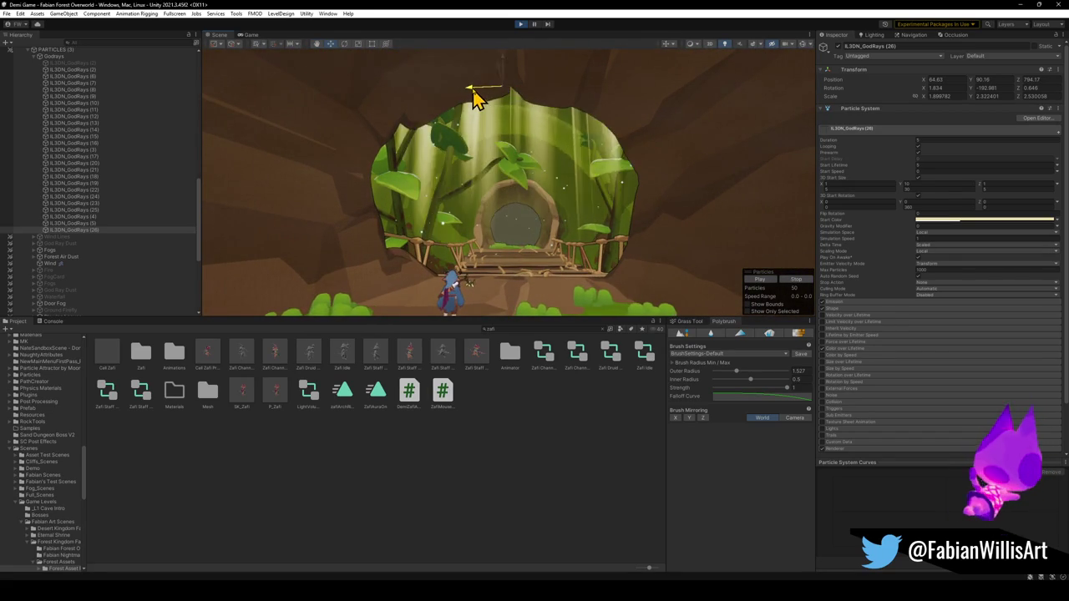
pyautogui.moveTo(479, 103)
pyautogui.mouseDown()
pyautogui.moveTo(518, 148)
pyautogui.moveTo(544, 214)
pyautogui.moveTo(562, 215)
pyautogui.mouseUp()
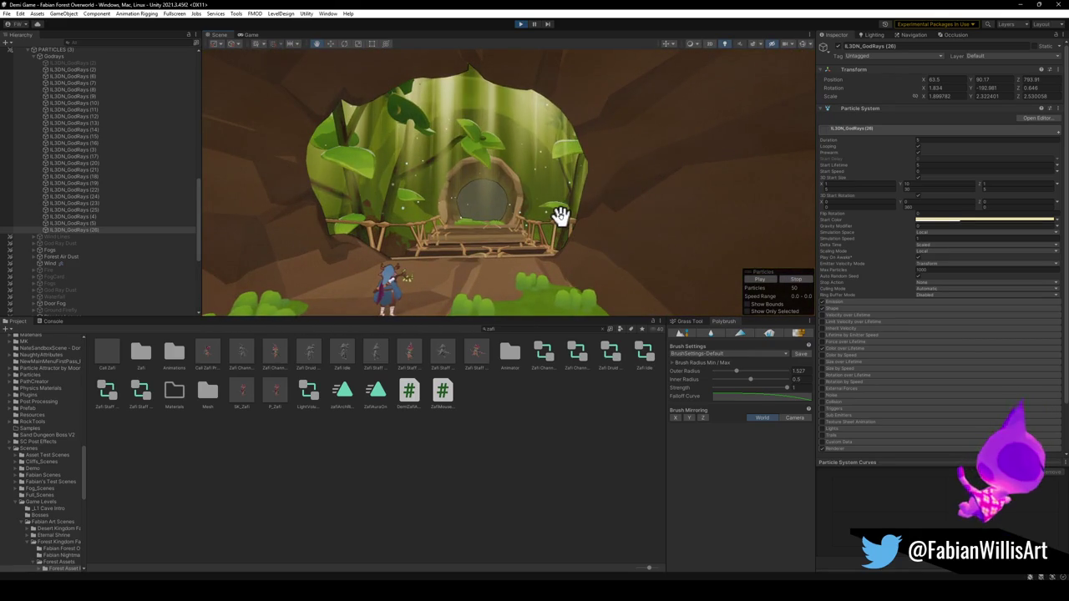
# Tilt the beams to Z -33.7 and move them down over the arch
pyautogui.press('e')
pyautogui.press('f')
pyautogui.moveTo(504, 138)
pyautogui.mouseDown()
pyautogui.moveTo(532, 143)
pyautogui.moveTo(501, 148)
pyautogui.mouseUp()
pyautogui.press('w')
pyautogui.moveTo(470, 100)
pyautogui.mouseDown()
pyautogui.moveTo(468, 67)
pyautogui.moveTo(465, 95)
pyautogui.mouseUp()
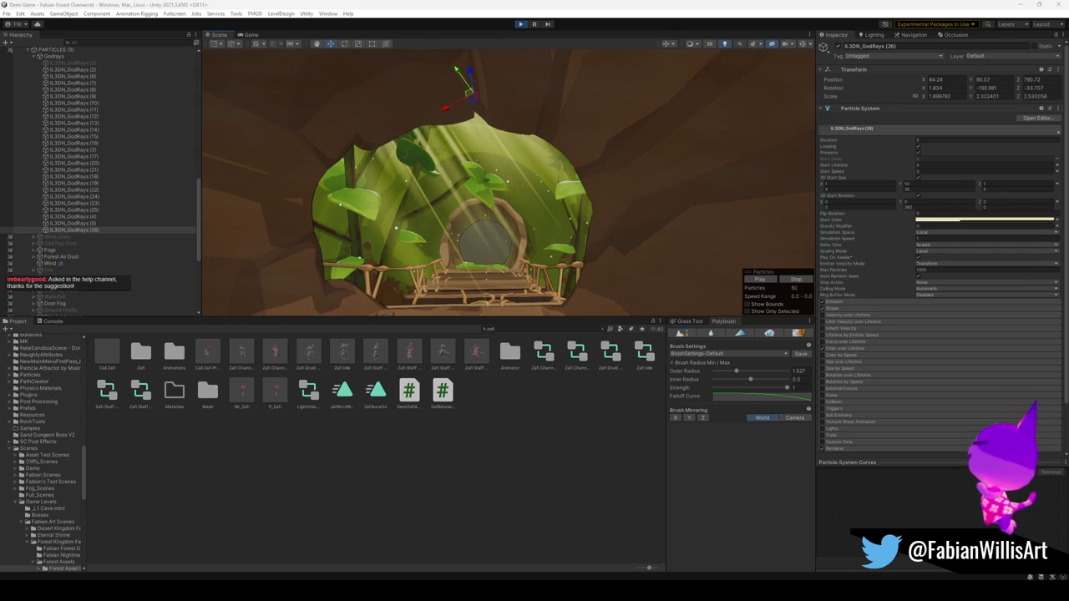
pyautogui.click(469, 141)
pyautogui.moveTo(448, 117)
pyautogui.mouseDown()
pyautogui.moveTo(420, 125)
pyautogui.moveTo(442, 108)
pyautogui.moveTo(391, 120)
pyautogui.moveTo(424, 108)
pyautogui.moveTo(432, 58)
pyautogui.moveTo(434, 83)
pyautogui.moveTo(375, 112)
pyautogui.moveTo(389, 103)
pyautogui.mouseUp()
# Scale the god rays down to X 1.26174, Y 1.542423
pyautogui.scroll(3, 472, 231)
pyautogui.press('r')
pyautogui.press('w')
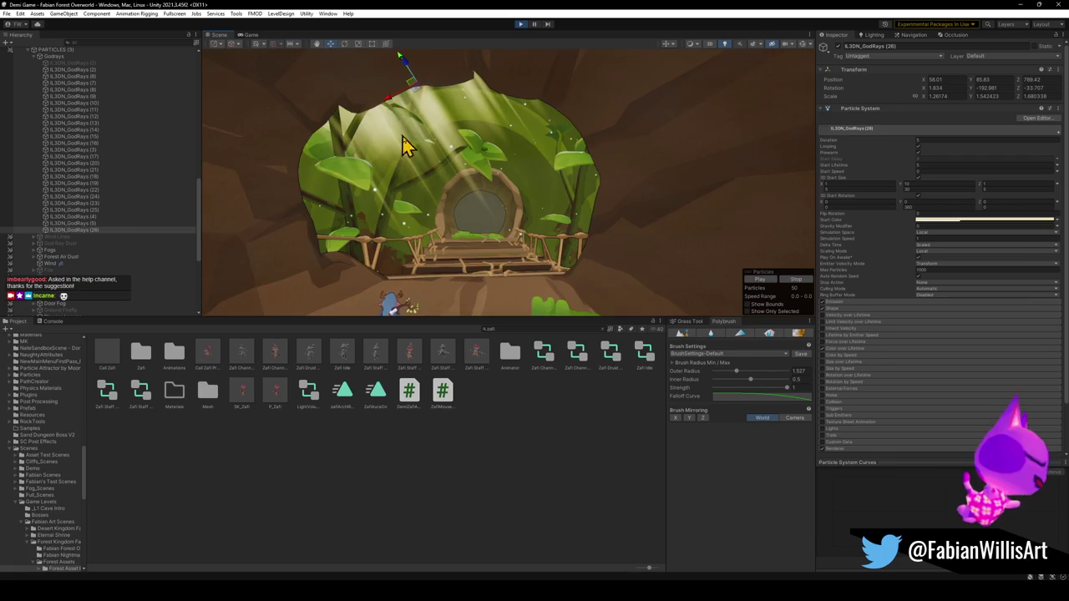
pyautogui.scroll(-3, 425, 175)
pyautogui.moveTo(425, 174); pyautogui.dragTo(410, 162)
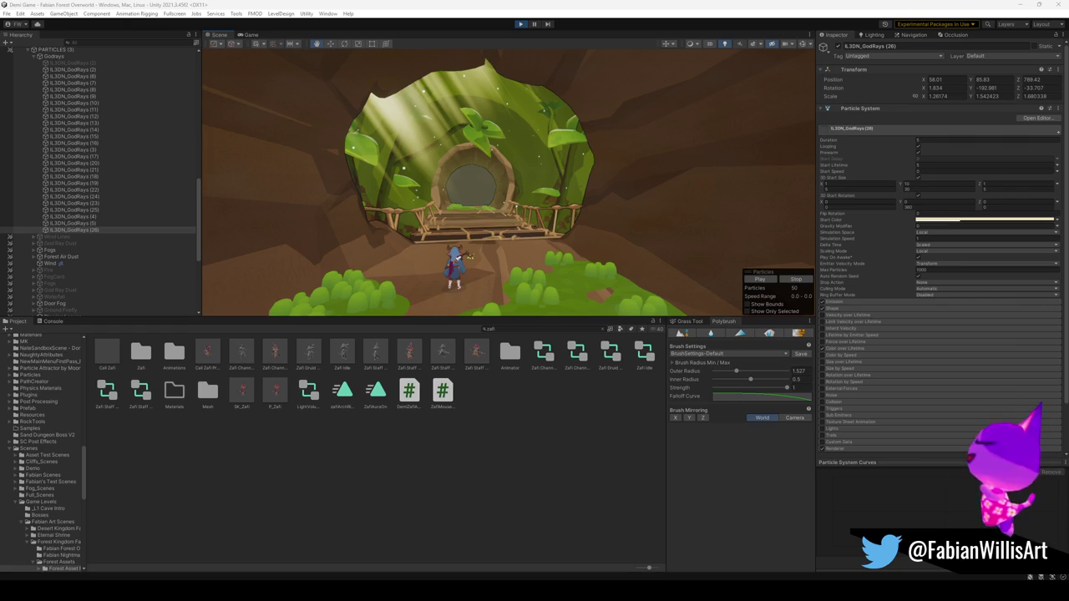
pyautogui.moveTo(574, 217)
pyautogui.mouseDown()
pyautogui.moveTo(559, 231)
pyautogui.moveTo(556, 219)
pyautogui.mouseUp()
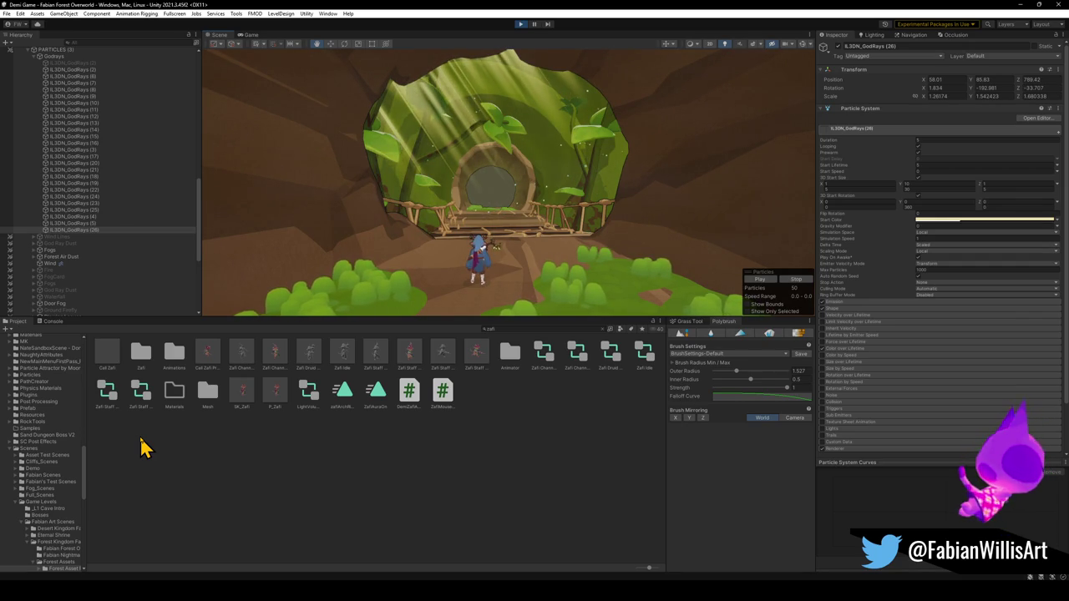
# Check the lit god rays in the Game view, pause, select GodRays (26), and stop Play mode
pyautogui.click(248, 36)
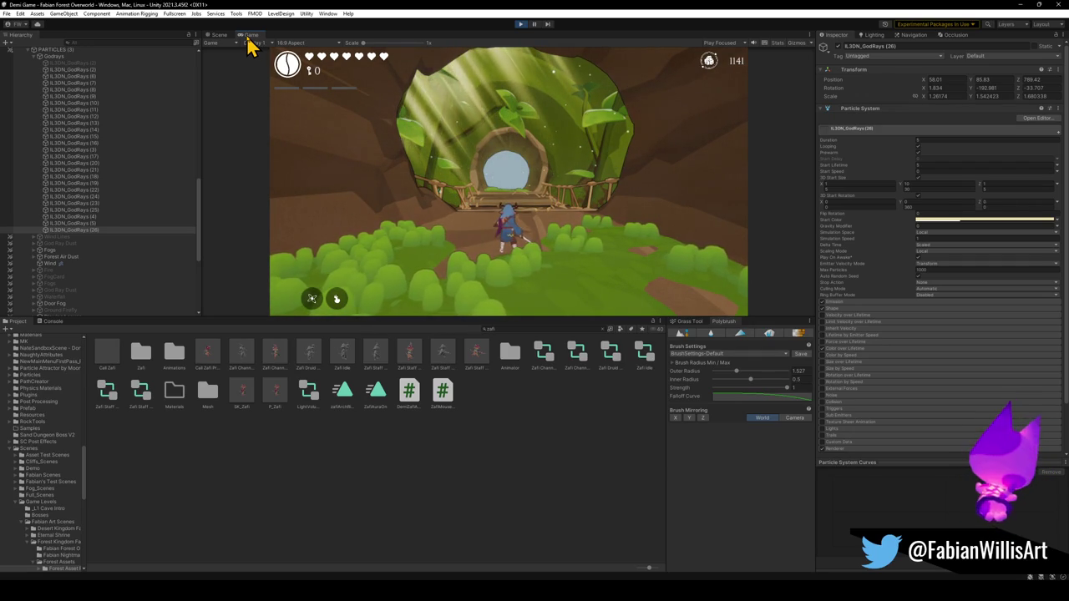
pyautogui.press('Escape')
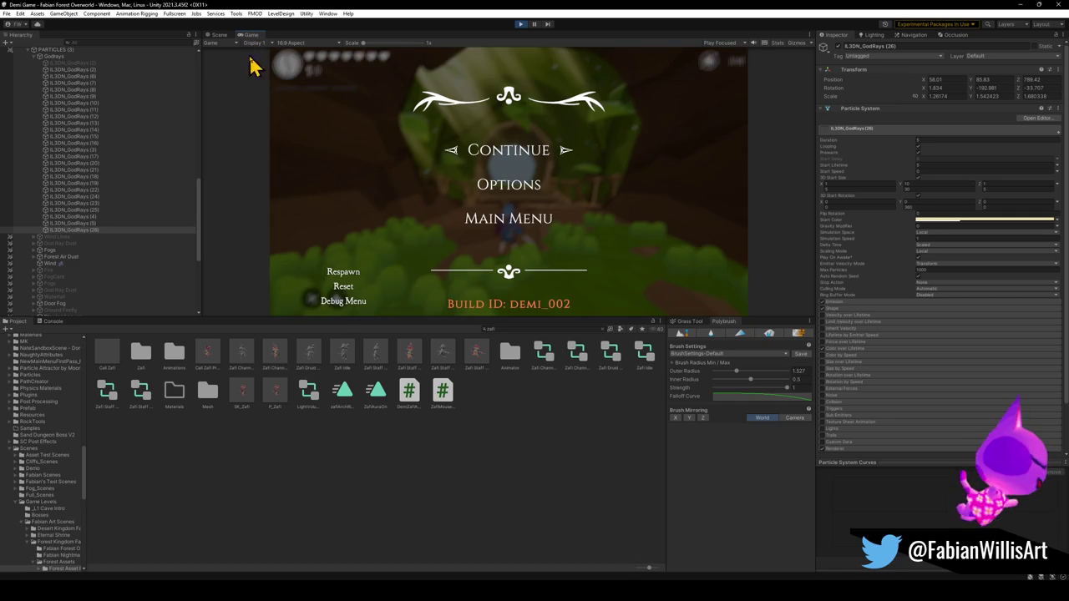
pyautogui.click(76, 230)
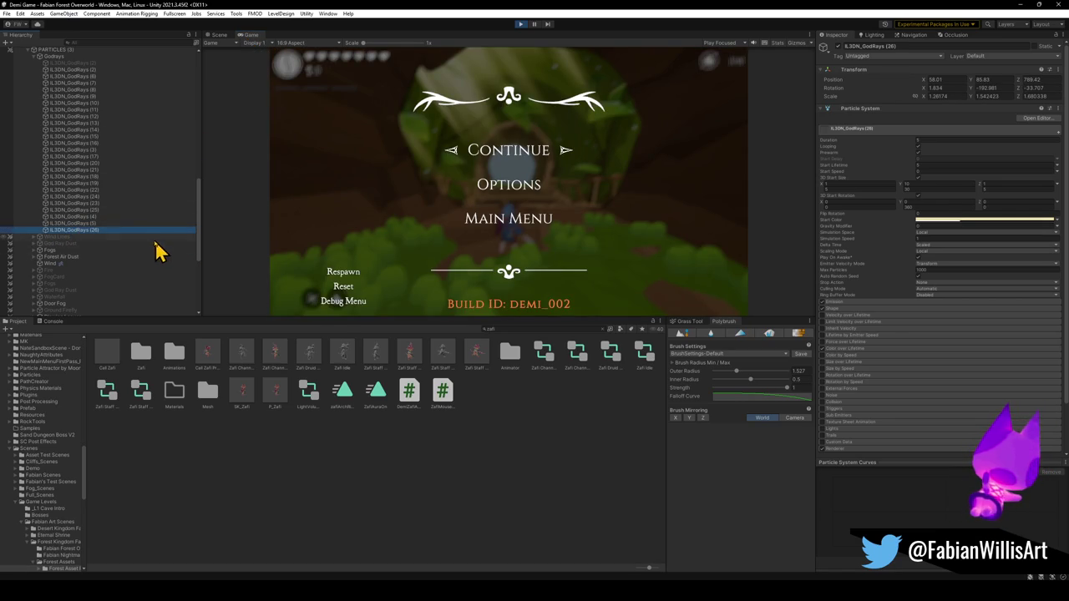
pyautogui.click(520, 24)
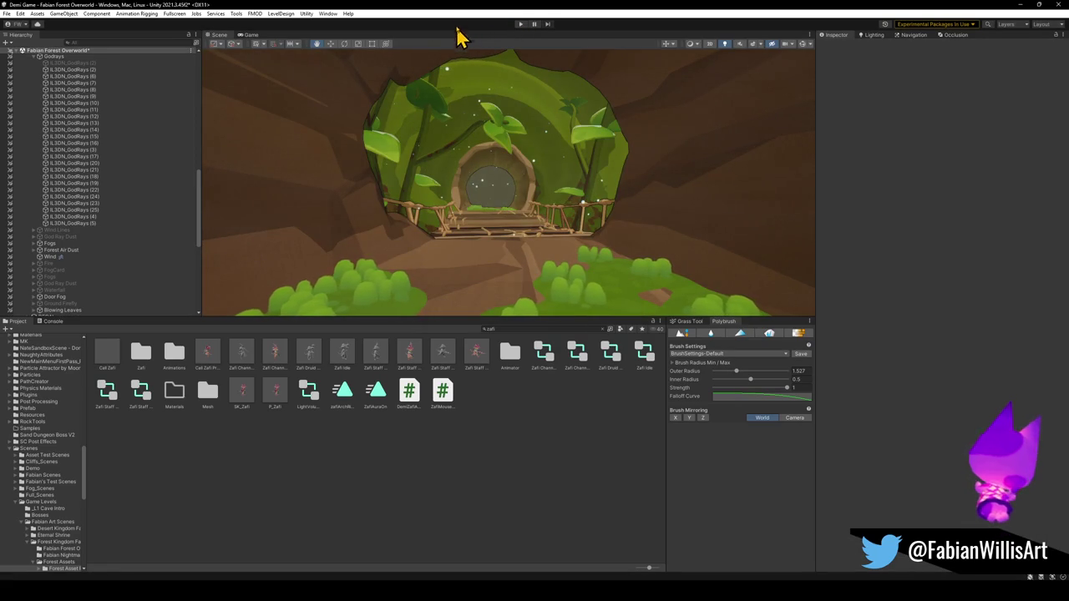
# Restore the tuned GodRays (26) into the Hierarchy with Ctrl+D and clear the selection
pyautogui.click(79, 223)
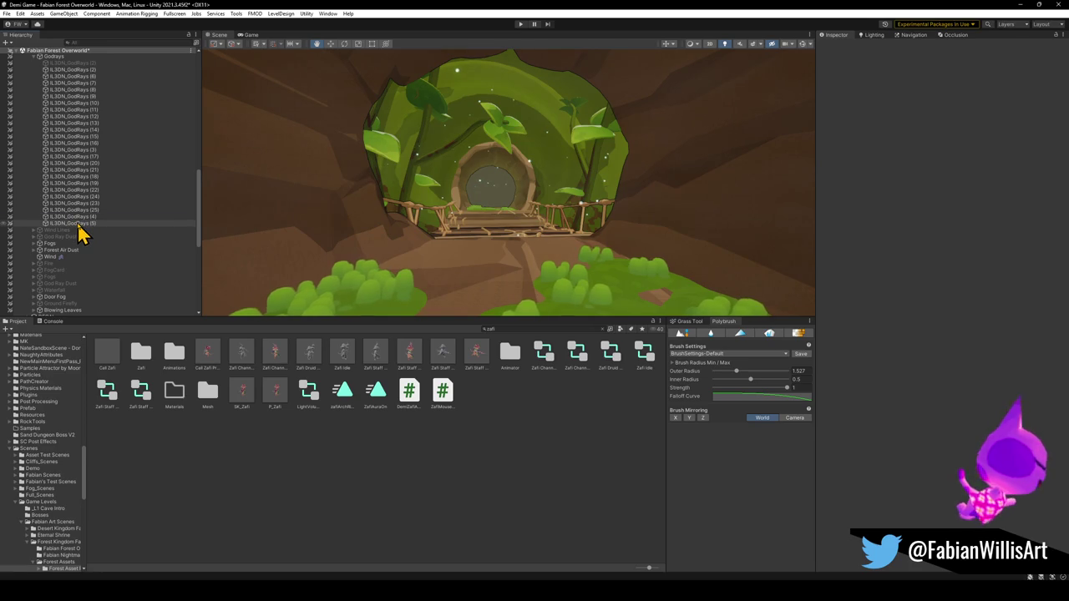
pyautogui.hotkey('ctrl', 'd')
pyautogui.click(470, 504)
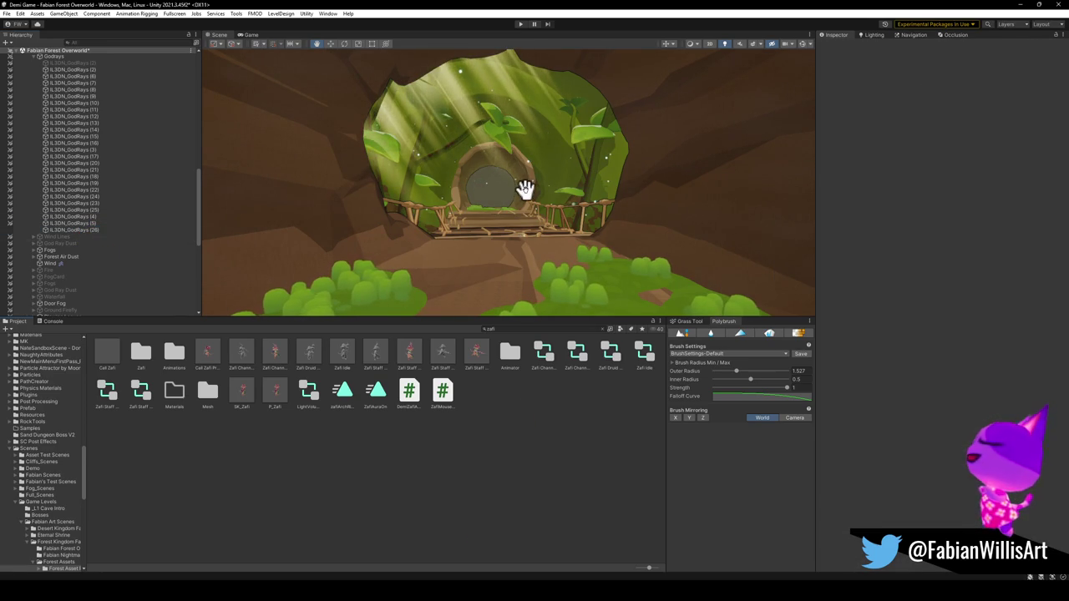